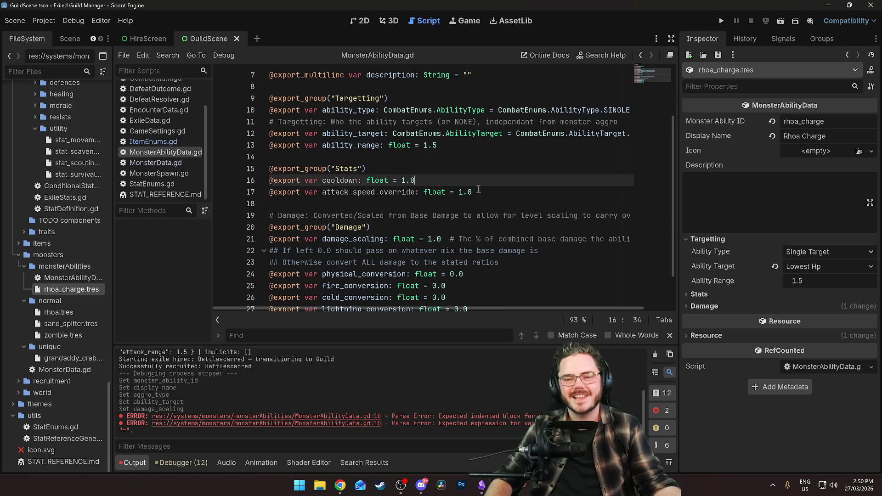
Look over the attack_speed_override, cooldown and Damage lines in MonsterAbilityData.gd.
left_click(450, 192)
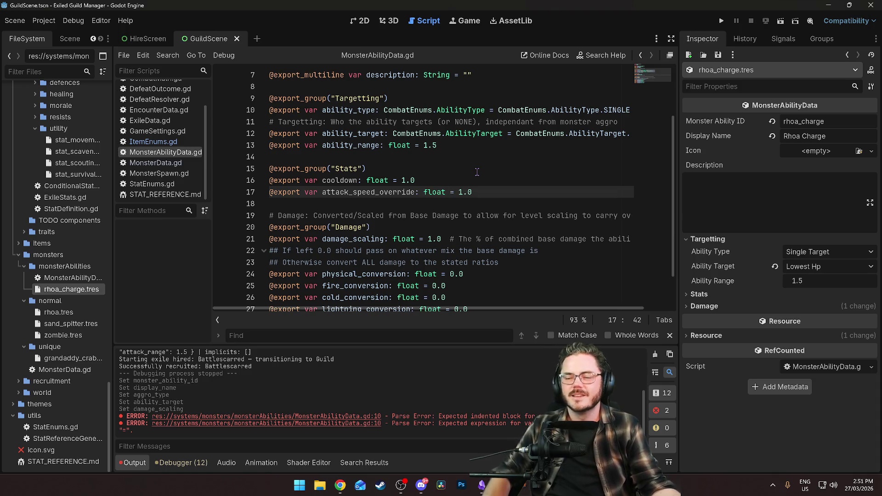
scroll(488, 157, "down", 1)
left_click(510, 145)
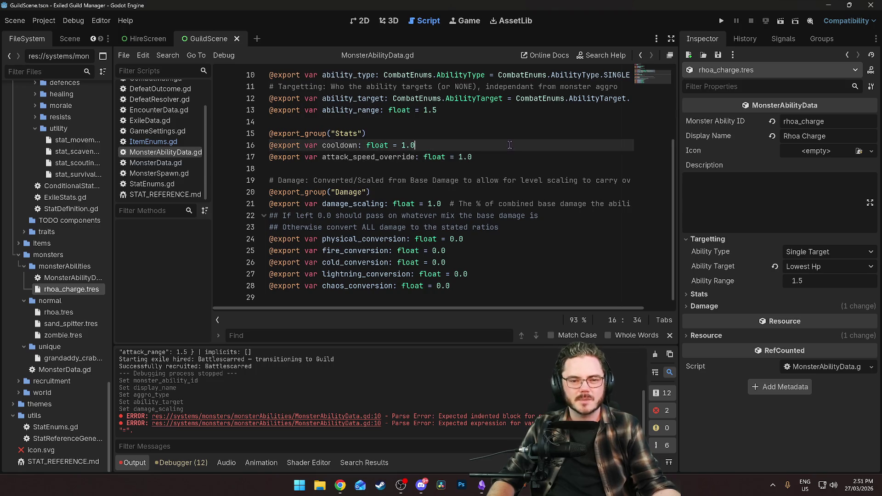
scroll(520, 206, "up", 3)
scroll(520, 206, "down", 3)
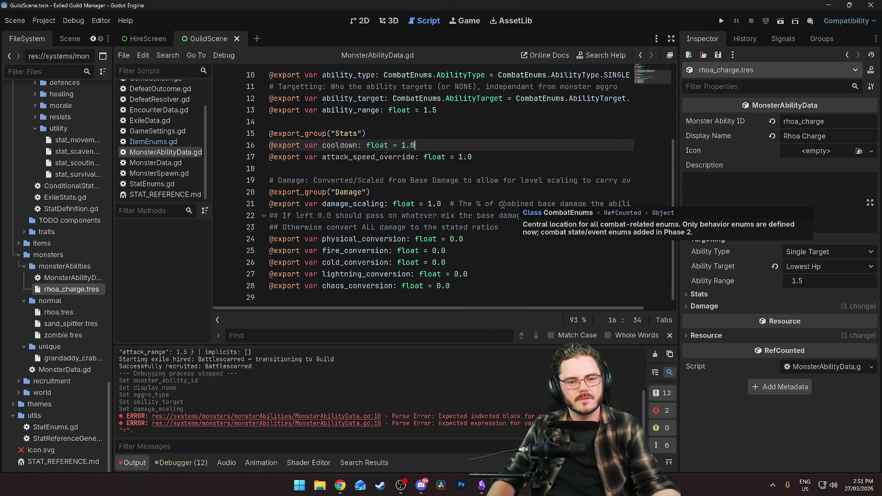
left_click(462, 179)
left_click(461, 168)
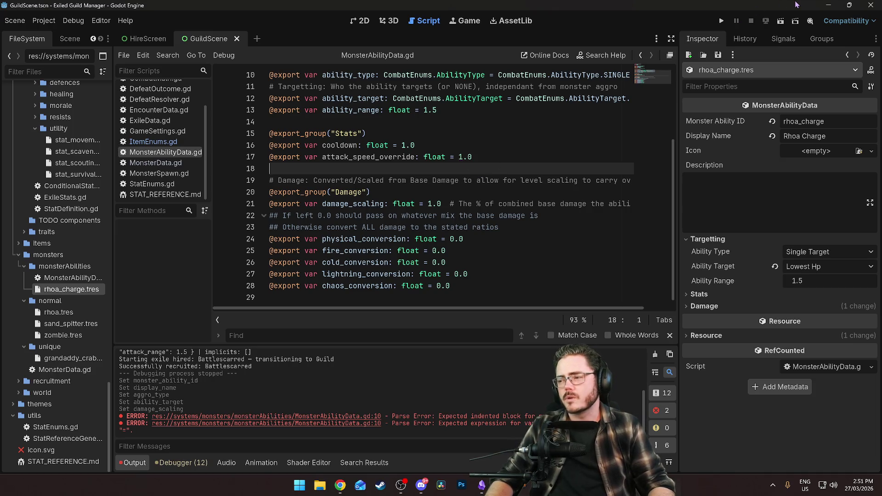
left_click(550, 145)
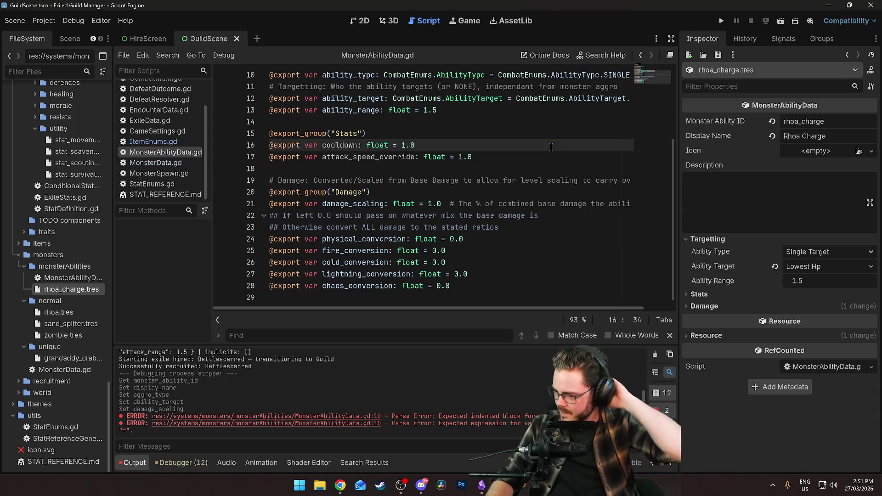
left_click(543, 181)
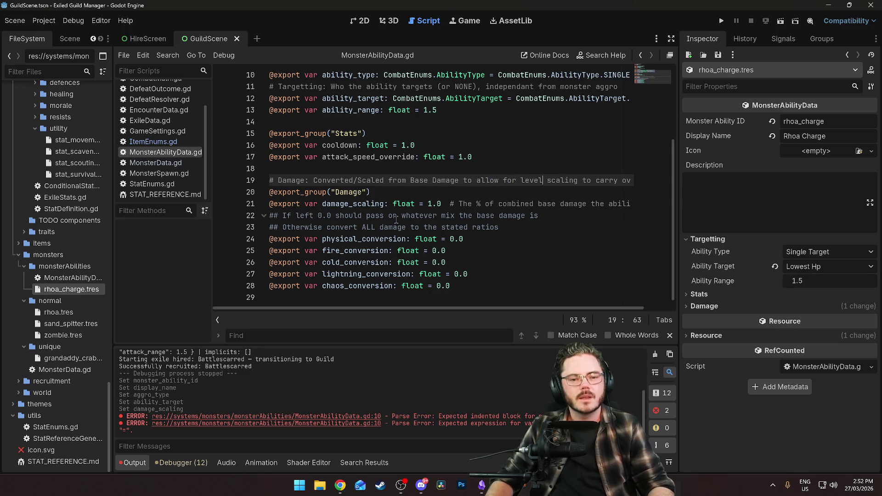
scroll(396, 219, "up", 3)
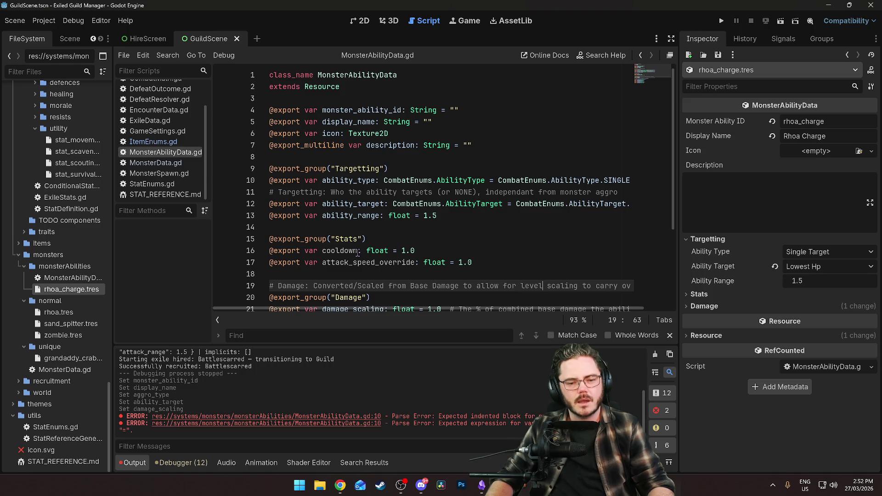
Append a capitalised '# Seconds' comment to the cooldown line and save the script.
left_click(441, 250)
type("#")
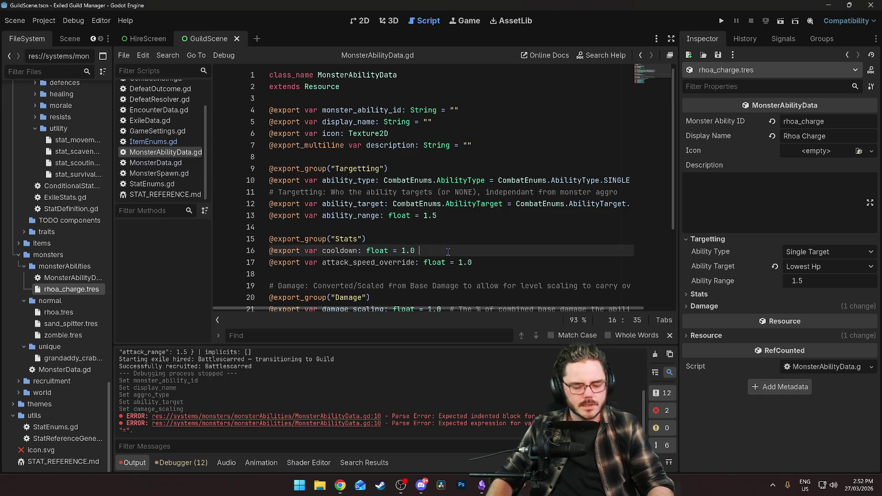
type(" seconds")
key("Left")
key("Left")
key("Left")
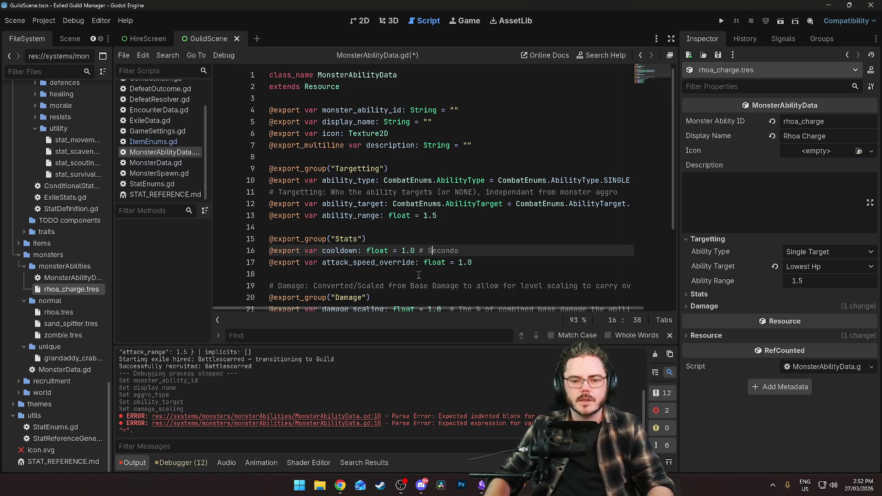
key("BackSpace")
type("S")
key("Up")
scroll(416, 250, "down", 2)
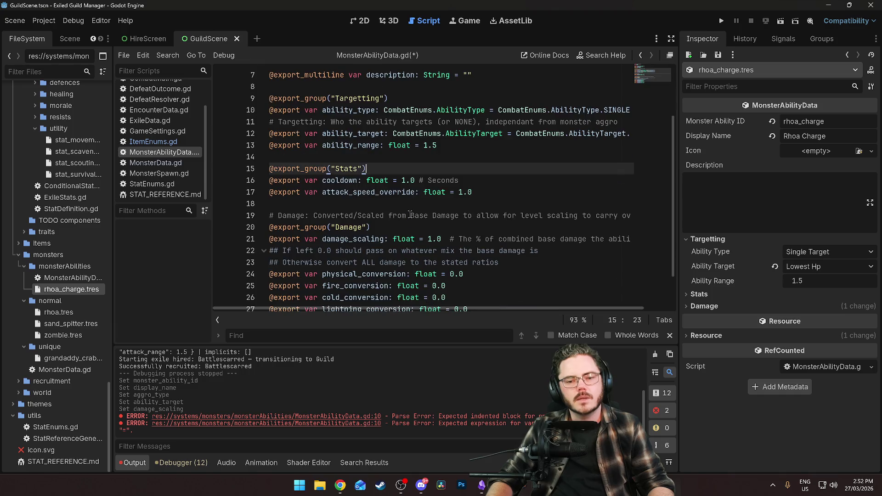
left_click(419, 180)
left_click(377, 180)
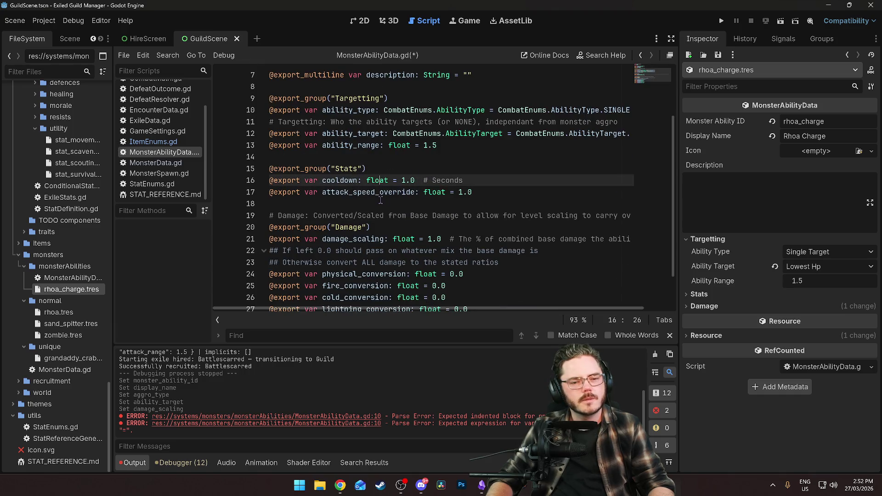
key("ctrl+s")
left_click(495, 192)
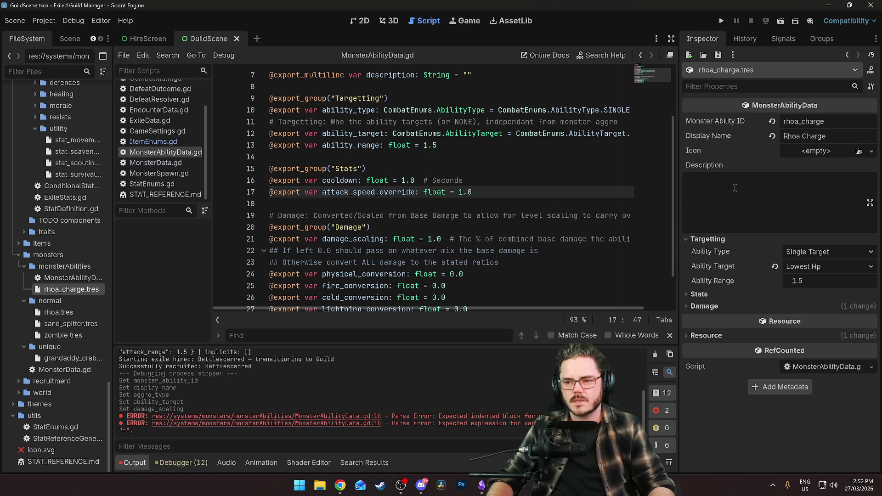
Under the ability's Stats, set Cooldown to 10.0 and save.
left_click(702, 294)
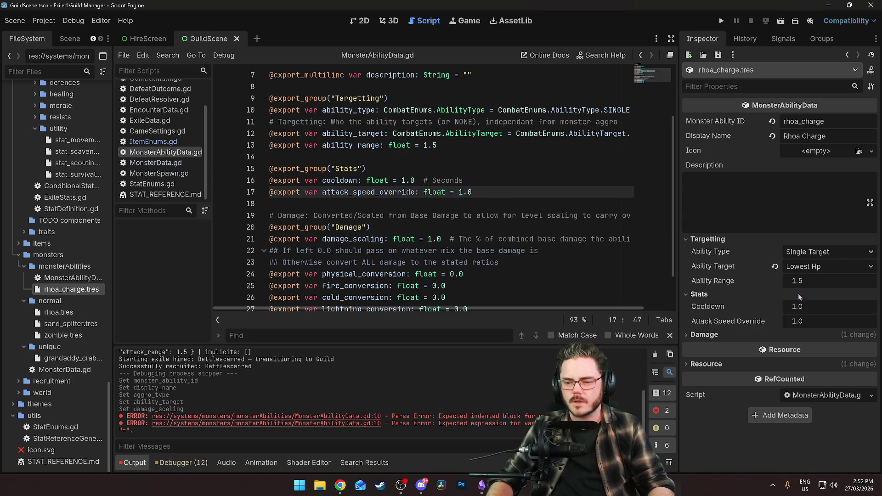
left_click(811, 307)
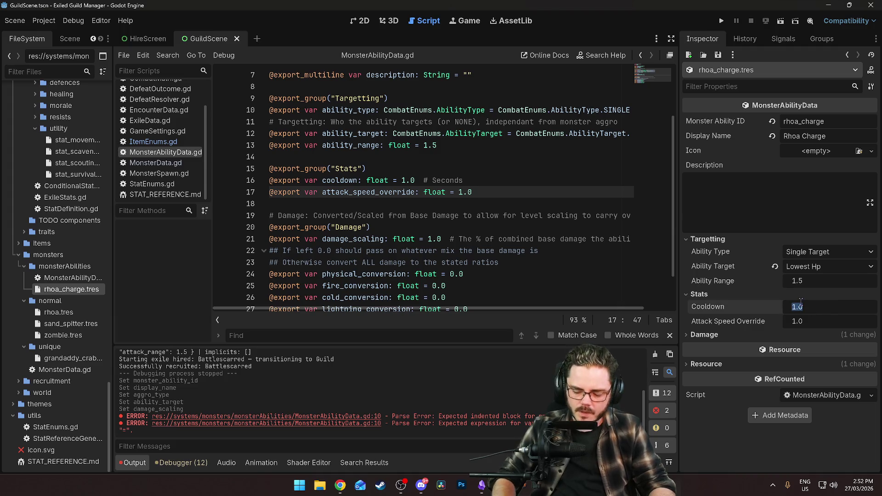
type("10")
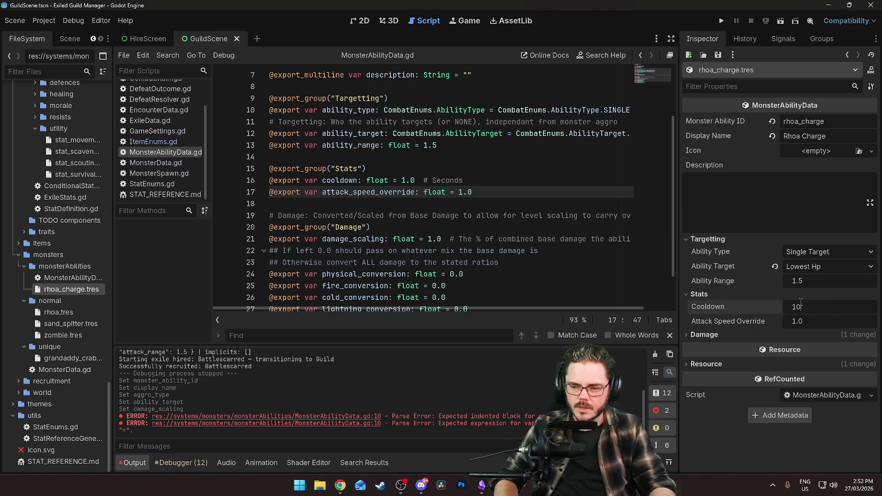
key("Return")
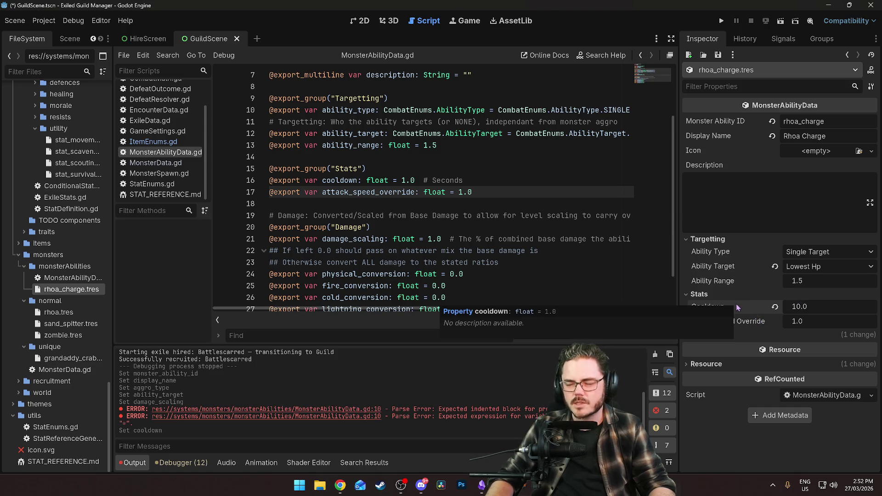
left_click(800, 307)
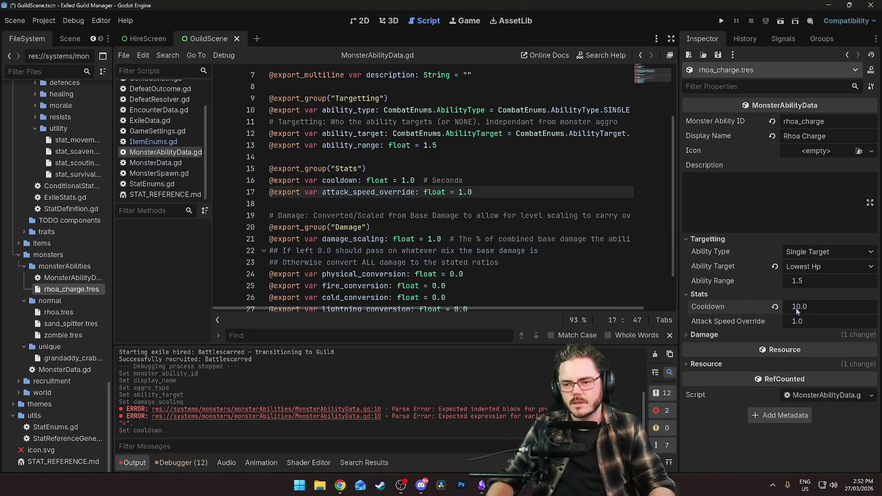
left_click(728, 310)
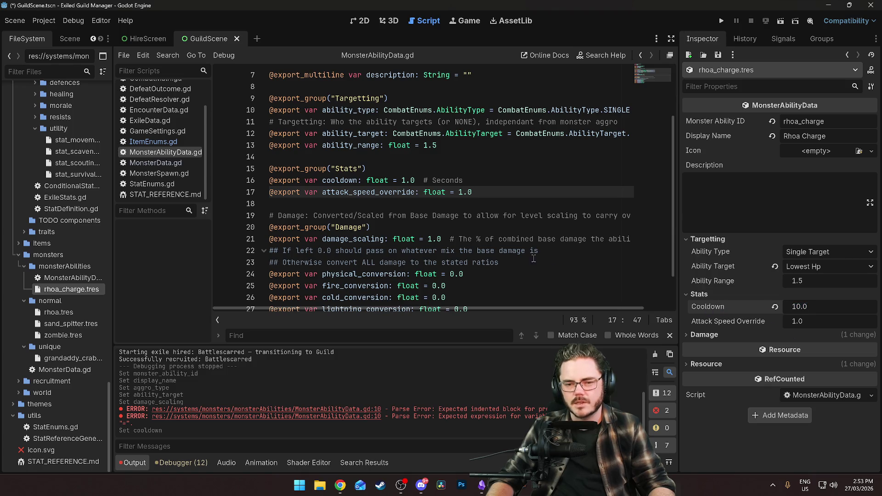
key("ctrl+s")
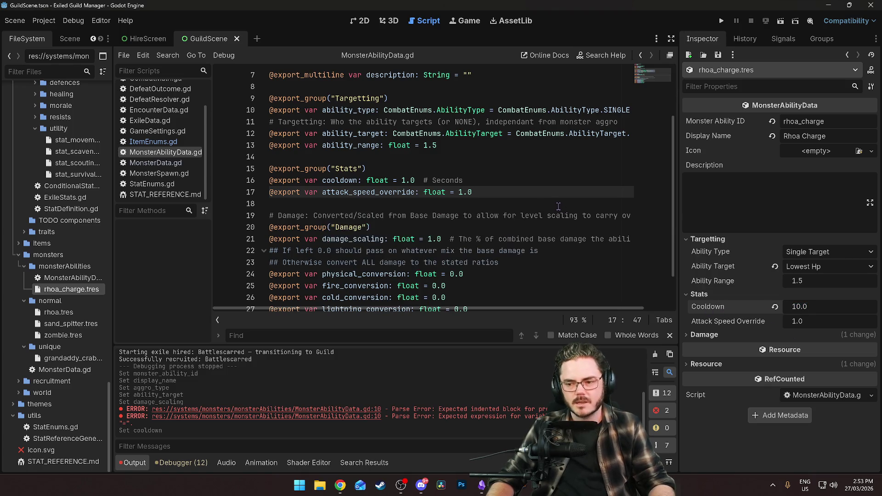
Try 1.5 for Attack Speed Override, then set it back to 1.0 and save.
left_click(795, 323)
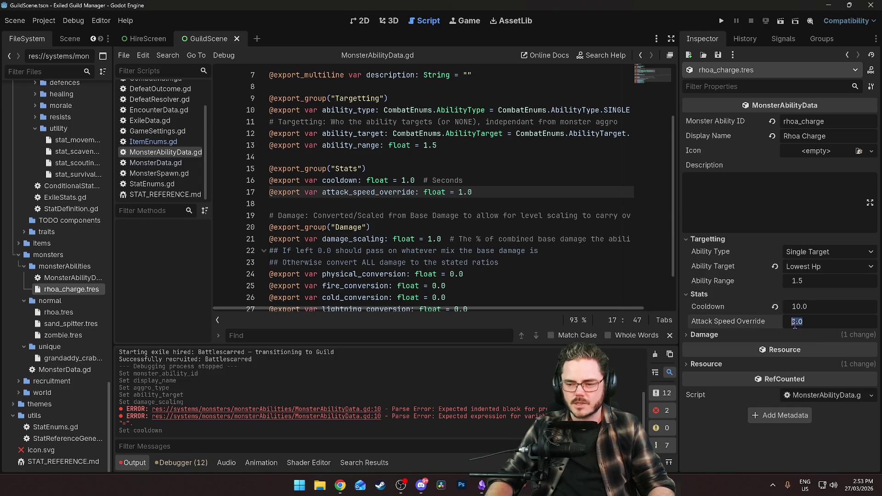
type("1.5")
key("Return")
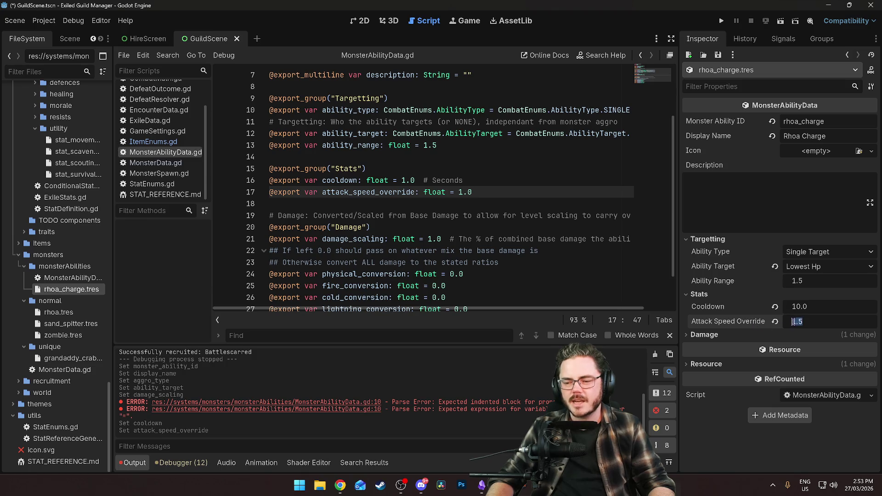
key("Escape")
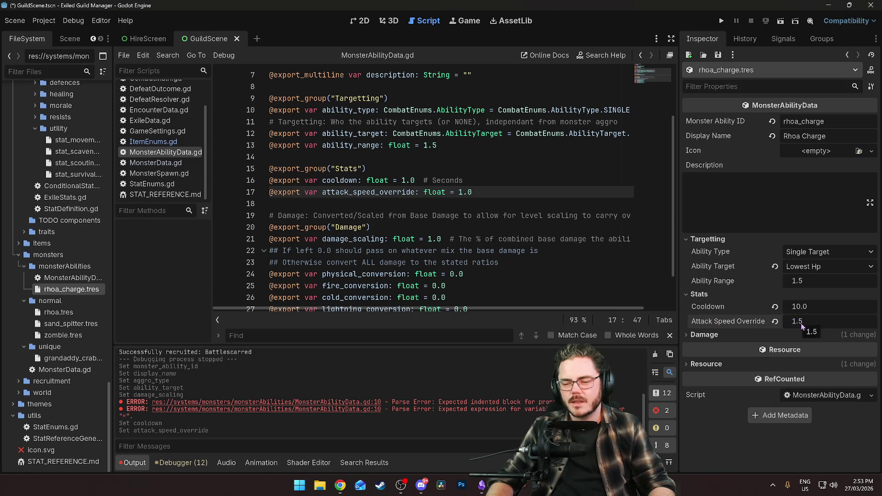
type("1.0")
key("Return")
left_click(411, 206)
key("ctrl+s")
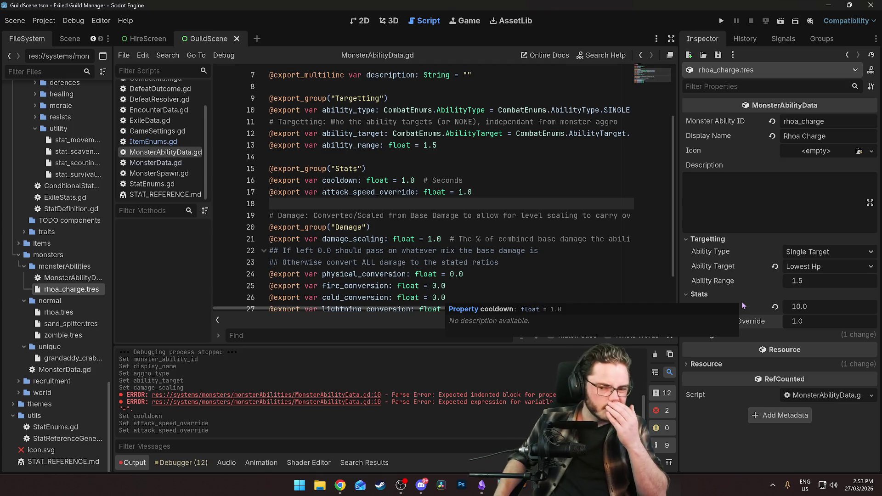
Expand the ability's Damage properties, then open the rhoa monster resource.
left_click(520, 214)
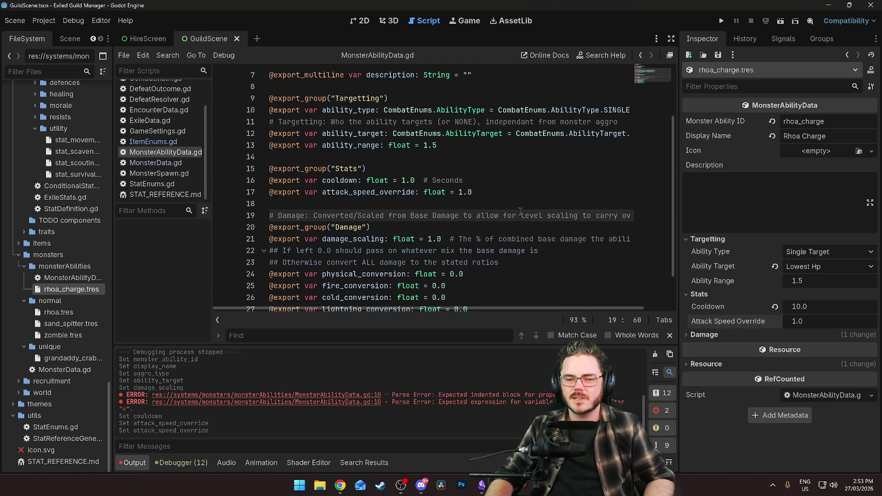
left_click(526, 201)
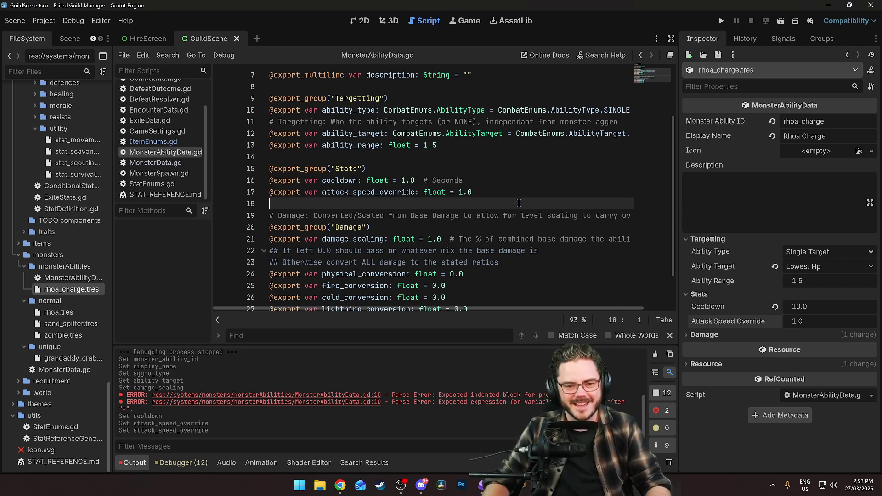
scroll(518, 203, "down", 3)
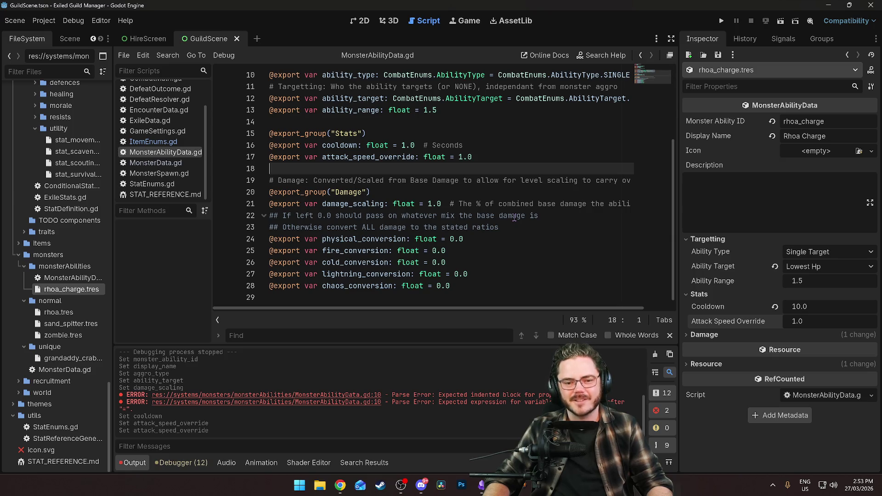
left_click(730, 334)
scroll(748, 339, "down", 1)
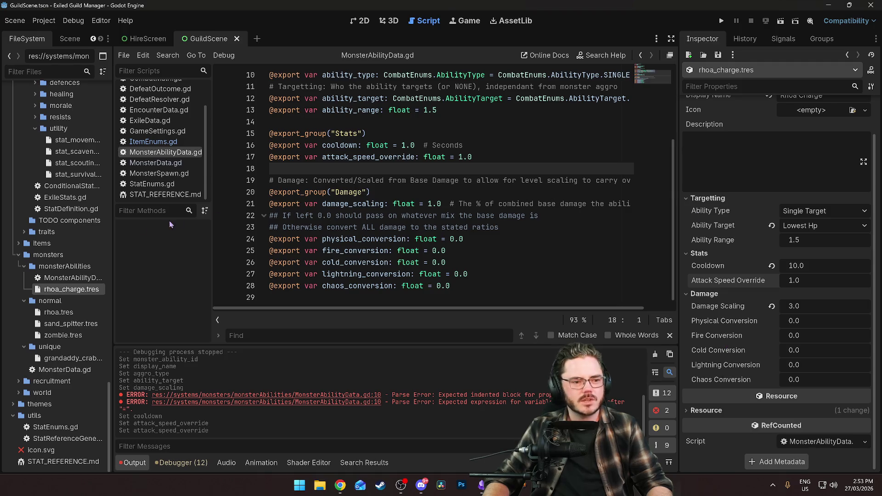
left_click(53, 314)
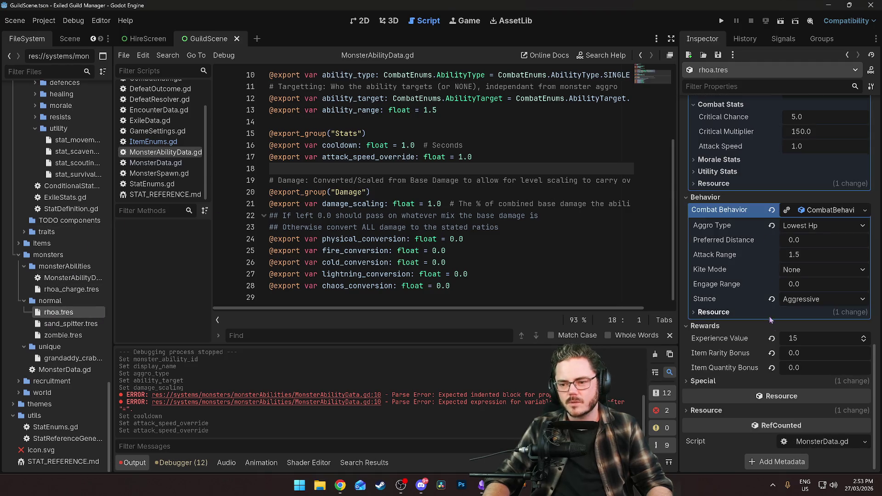
Set rhoa's Physical Damage range to 8 minimum and 14 maximum, then save.
scroll(763, 321, "up", 4)
scroll(754, 283, "up", 2)
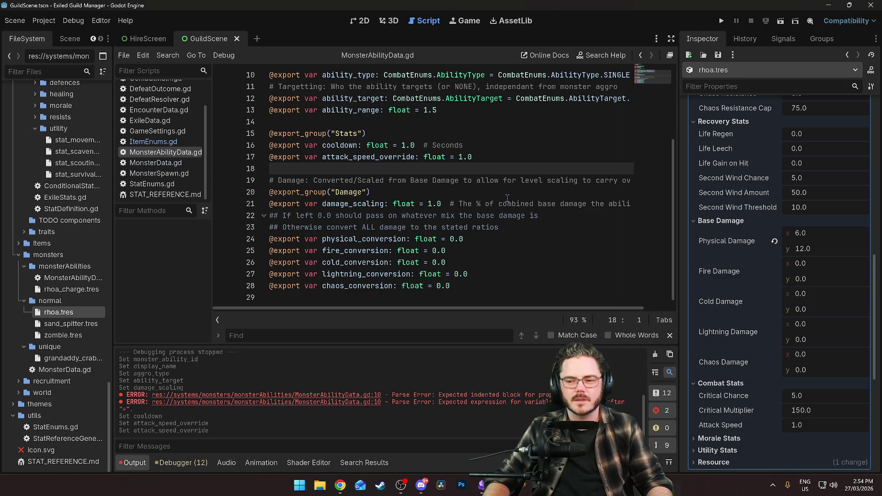
scroll(726, 290, "down", 5)
scroll(729, 289, "up", 8)
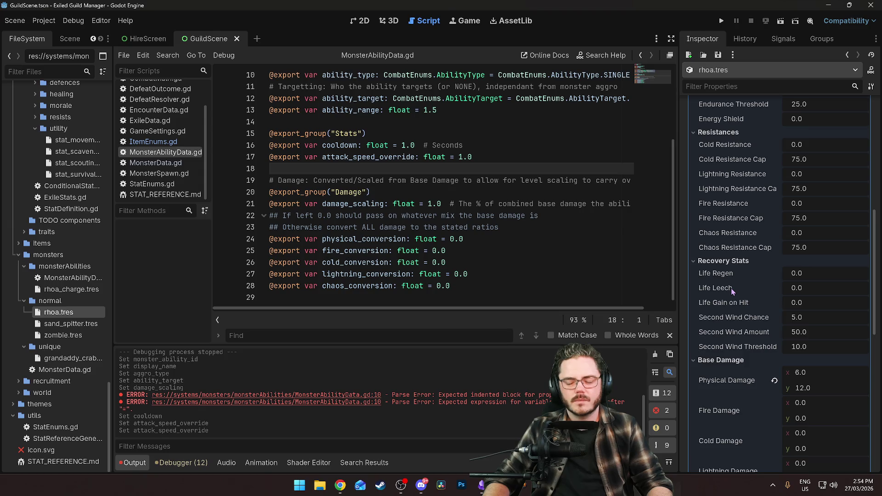
scroll(804, 349, "down", 2)
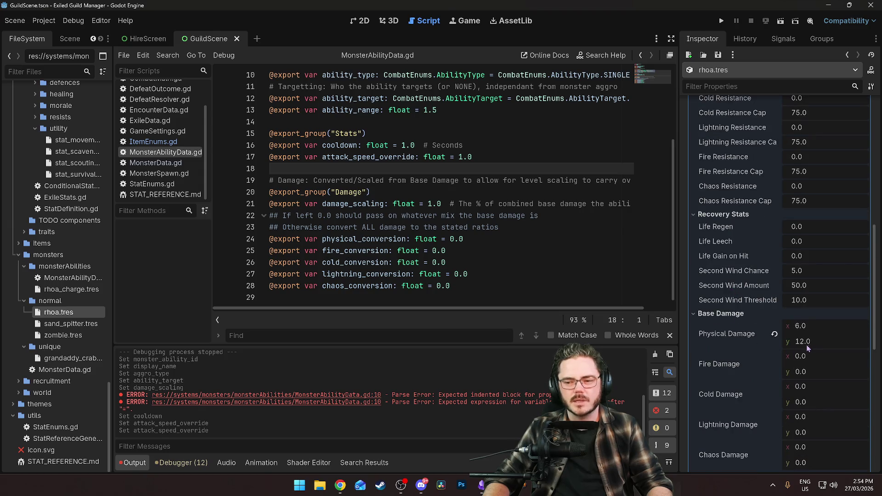
type("8")
left_click(803, 340)
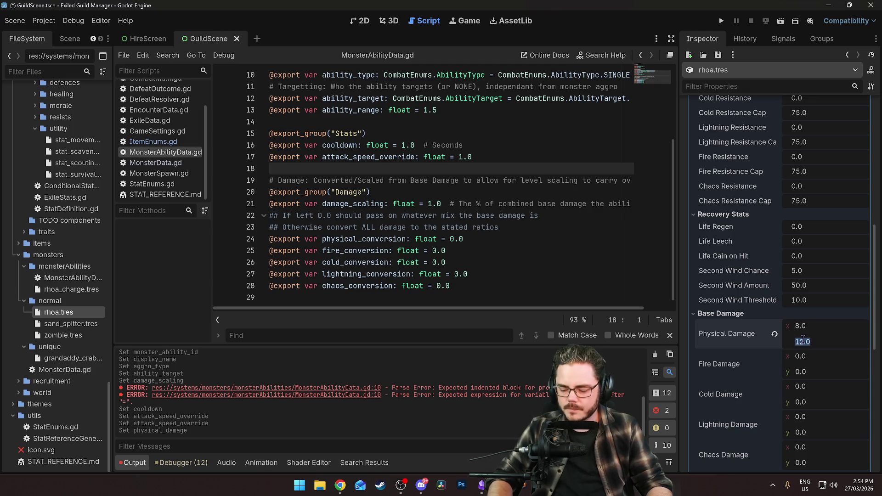
key("Return")
scroll(744, 337, "down", 5)
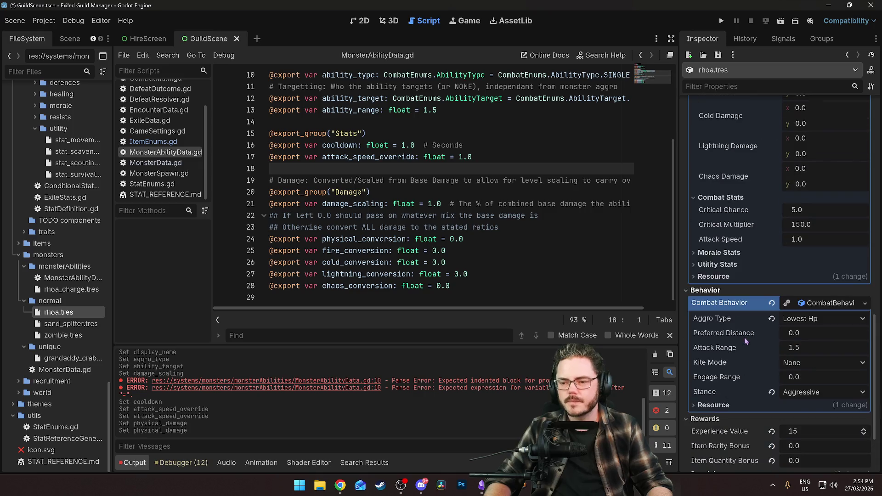
scroll(740, 335, "up", 4)
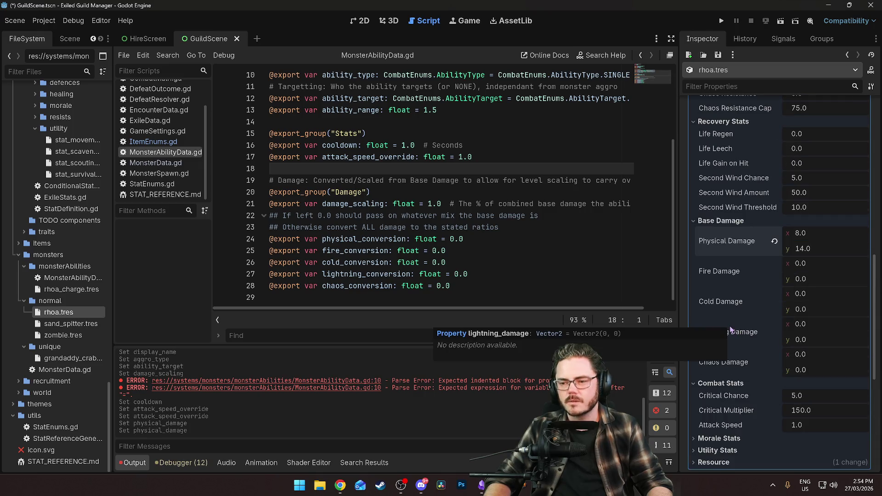
key("ctrl+s")
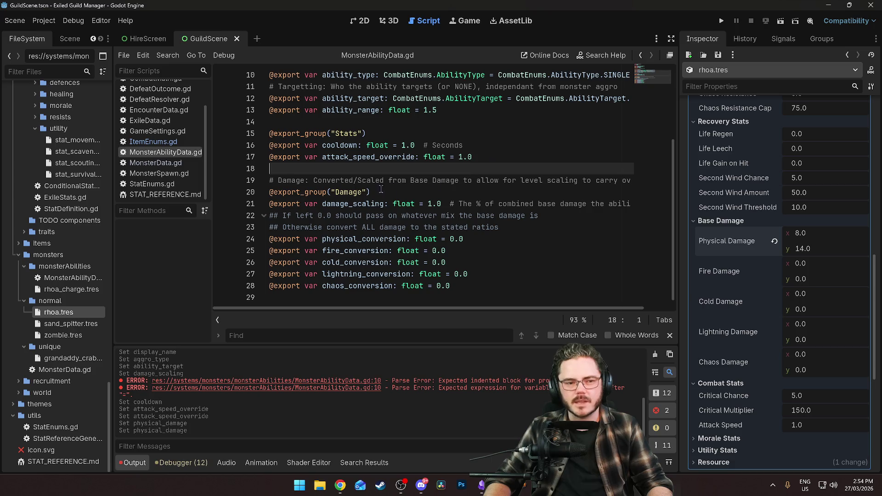
Put the caret on blank line 14 of the script and review the surrounding code.
scroll(715, 239, "down", 5)
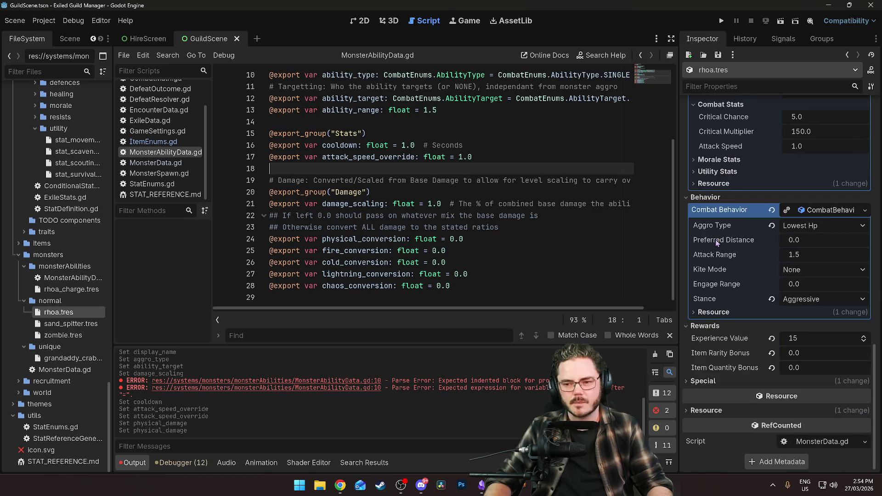
left_click(325, 129)
left_click(424, 119)
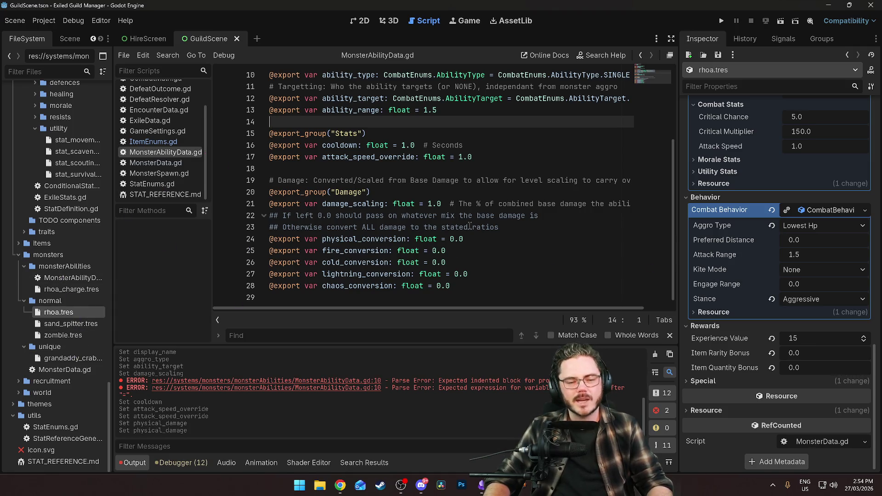
scroll(724, 242, "up", 10)
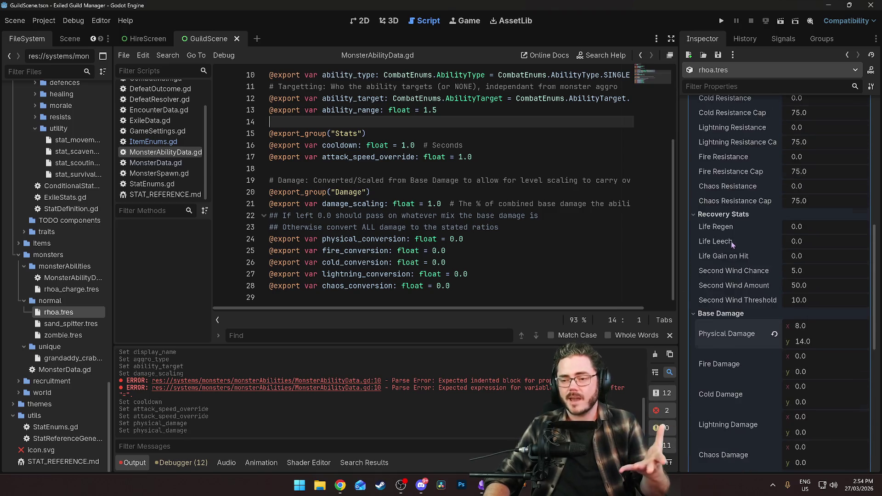
scroll(731, 241, "up", 3)
scroll(726, 237, "down", 12)
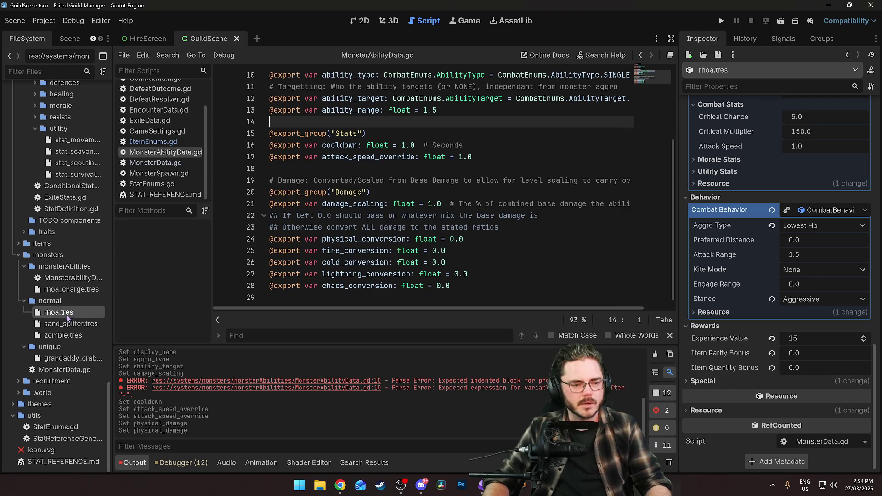
Open MonsterData.gd and find the abilities export line.
left_click(168, 161)
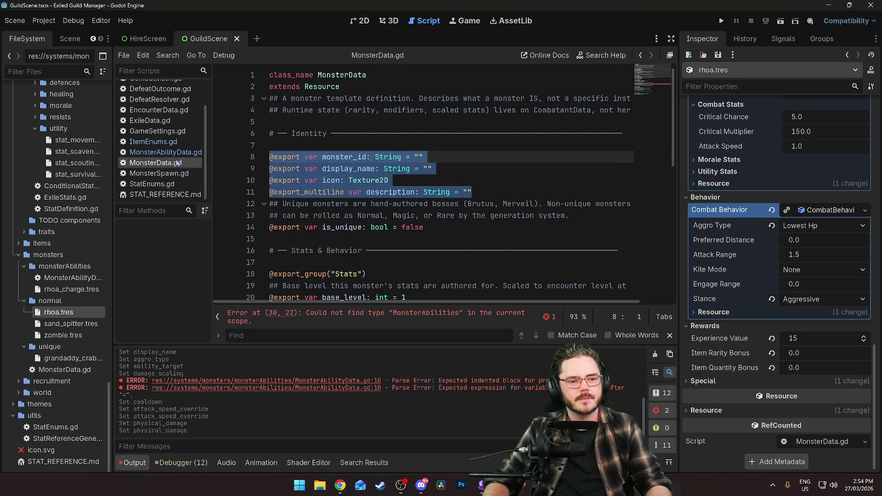
left_click(491, 215)
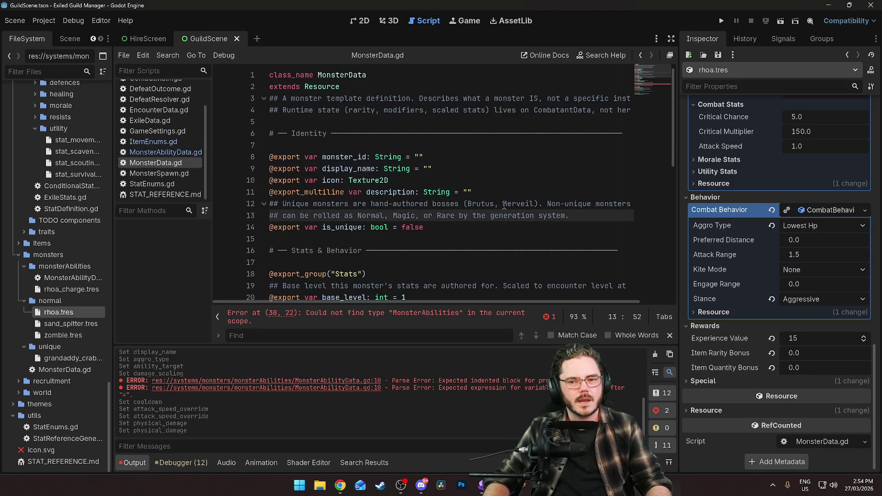
scroll(504, 205, "down", 9)
scroll(465, 206, "up", 3)
scroll(459, 205, "down", 3)
scroll(413, 193, "up", 2)
left_click(350, 172)
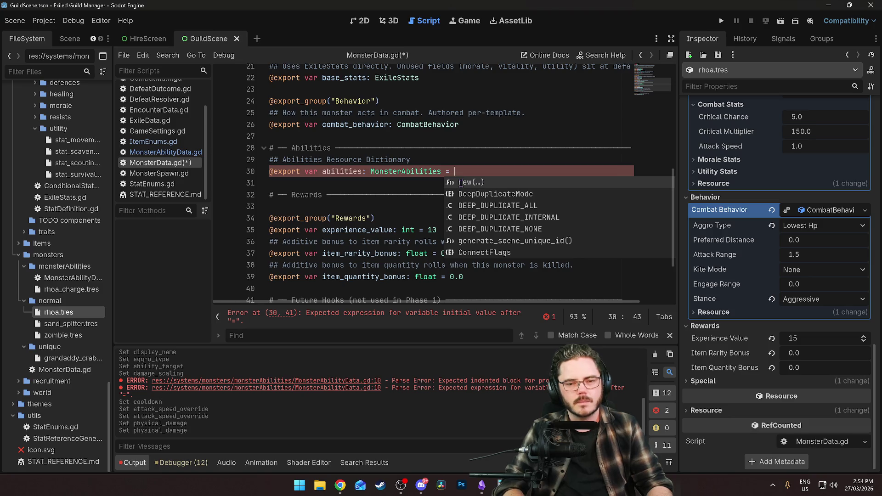
left_click(398, 153)
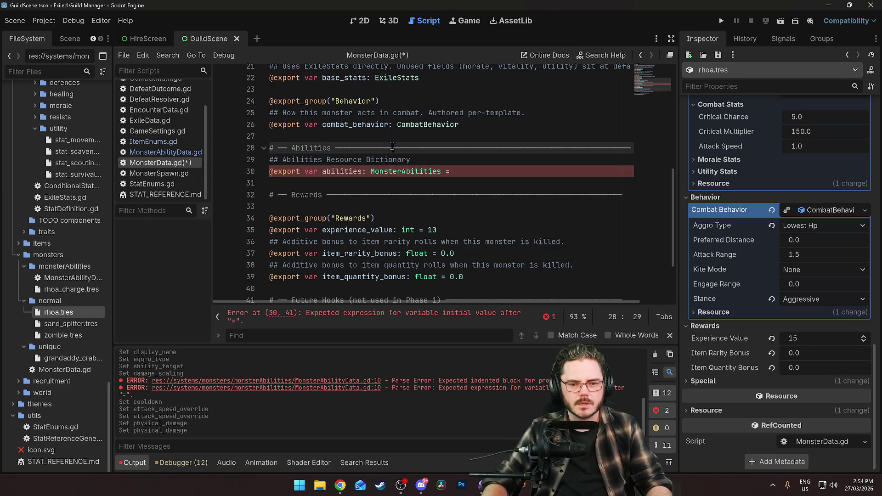
scroll(393, 152, "up", 6)
scroll(389, 147, "down", 5)
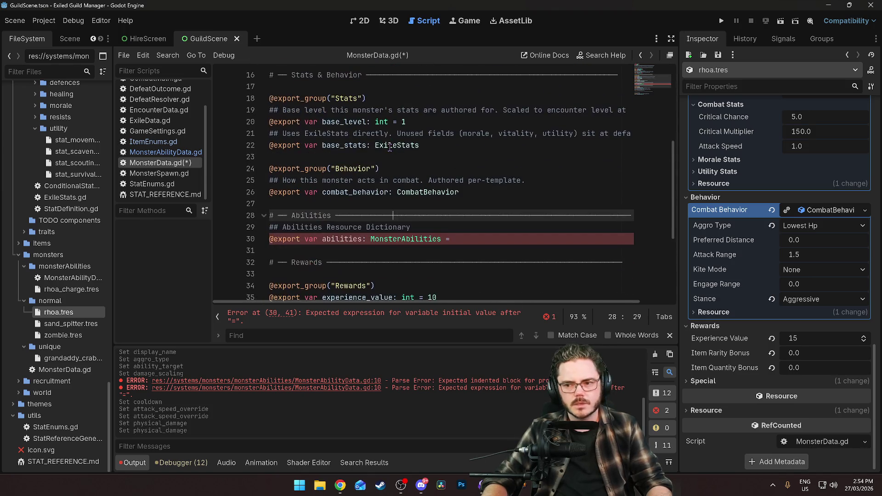
scroll(390, 147, "down", 4)
scroll(360, 176, "up", 5)
scroll(449, 230, "down", 2)
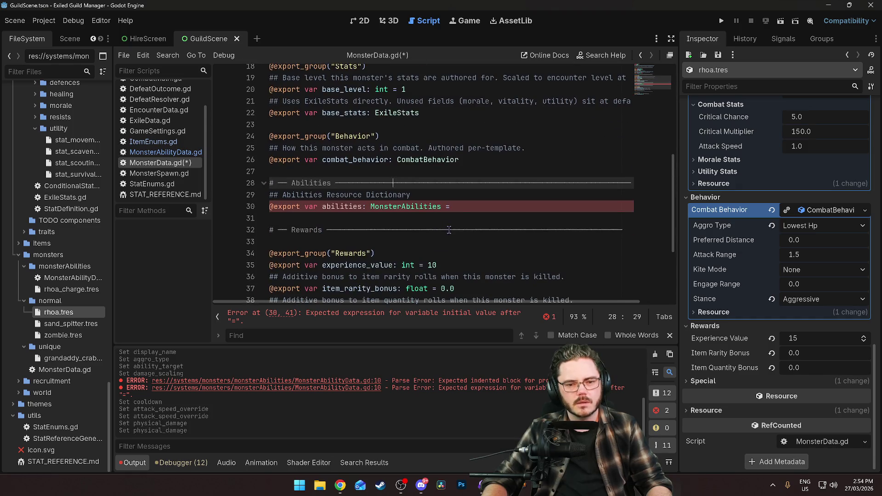
Remove the dangling equals sign from line 30 and save the script.
left_click(462, 209)
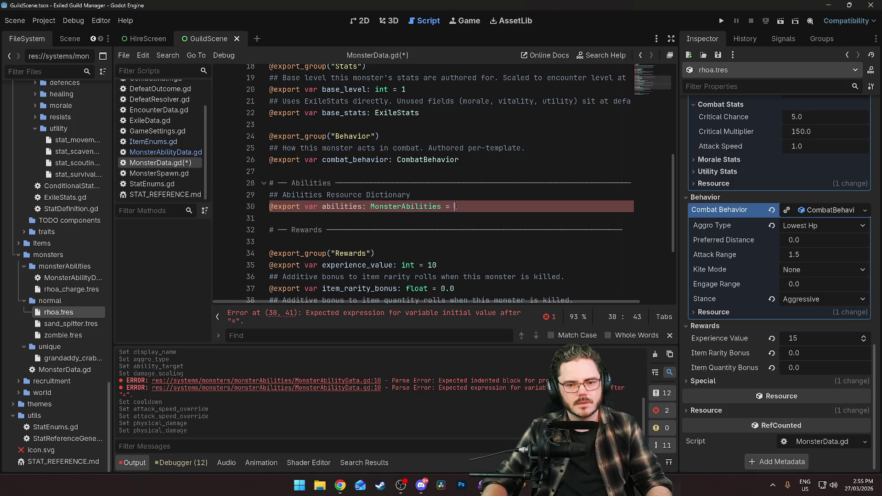
key("BackSpace")
key("BackSpace")
key("BackSpace")
left_click(459, 159)
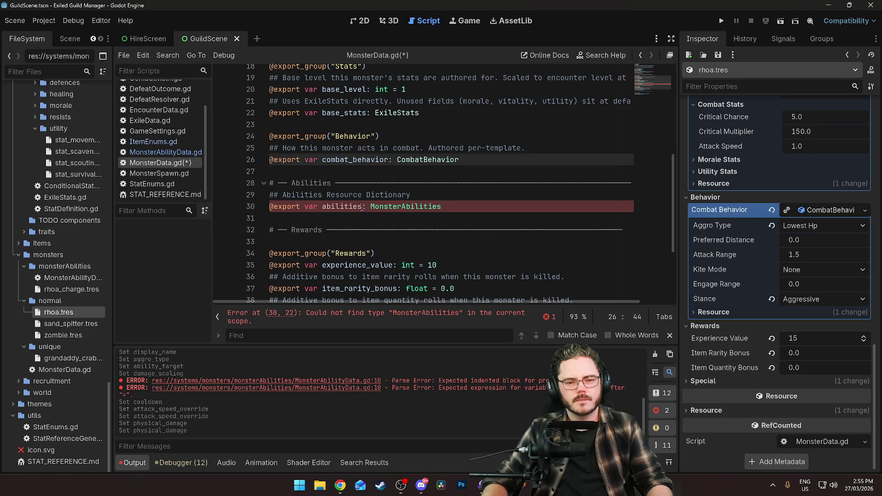
left_click(485, 197)
key("ctrl+s")
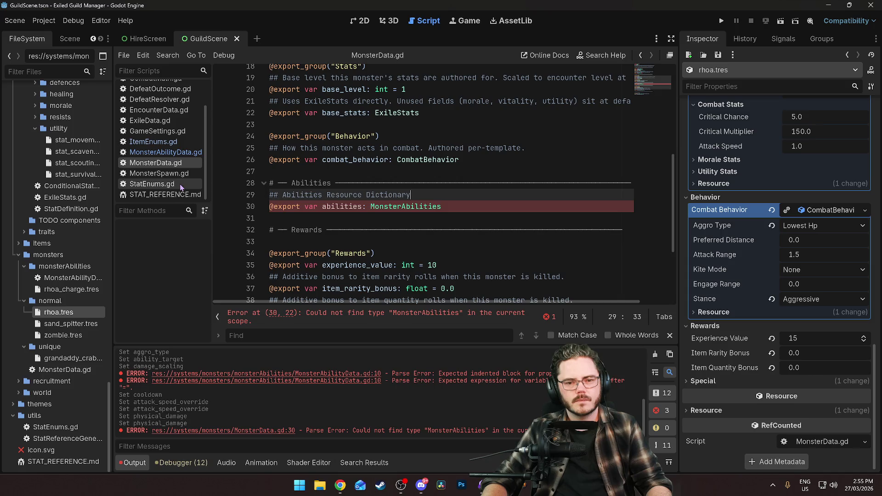
scroll(382, 186, "up", 3)
scroll(383, 186, "up", 3)
scroll(434, 204, "down", 5)
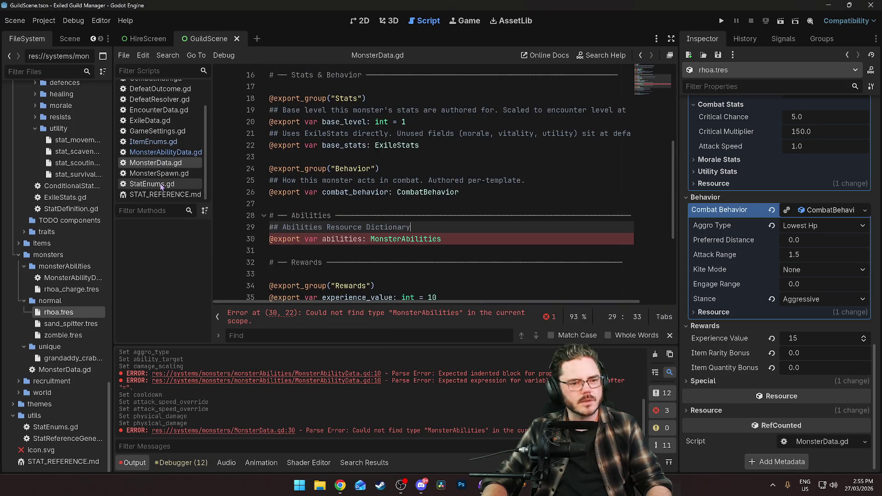
Change the abilities type name on line 30 to MonsterAbilityData and save.
left_click(441, 242)
key("BackSpace")
key("BackSpace")
key("BackSpace")
type("y")
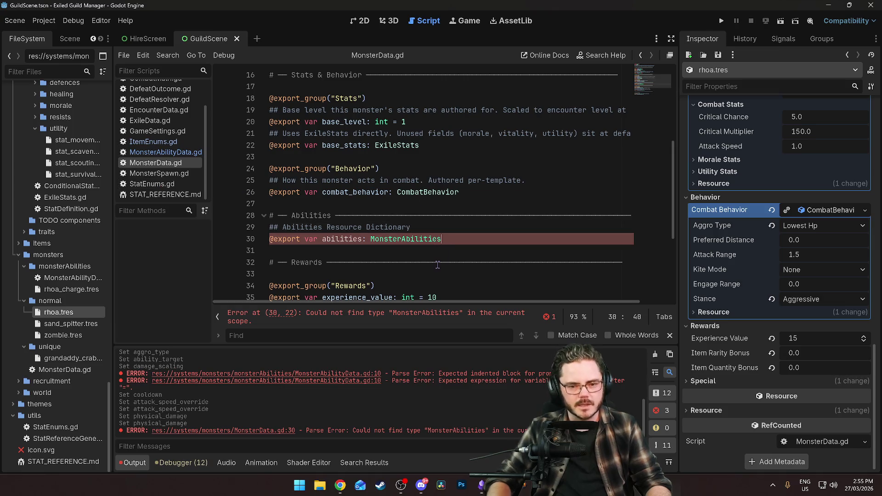
key("Return")
key("ctrl+s")
left_click(473, 157)
left_click(541, 180)
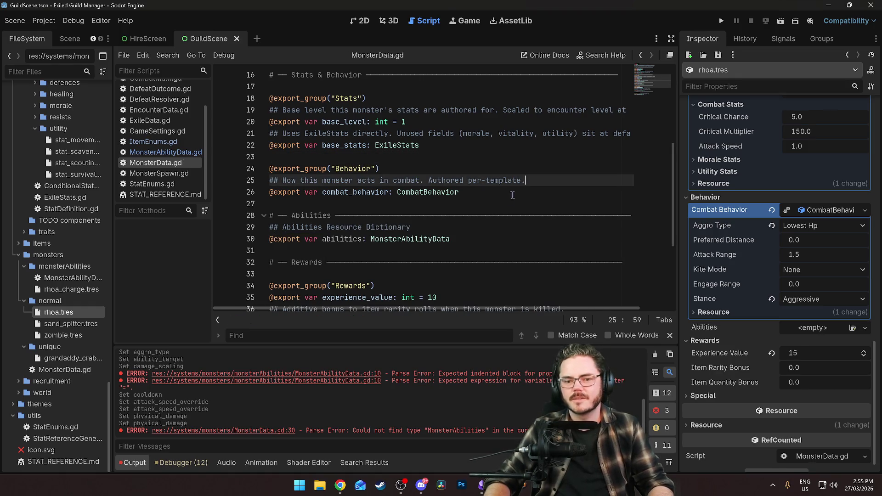
scroll(488, 223, "down", 2)
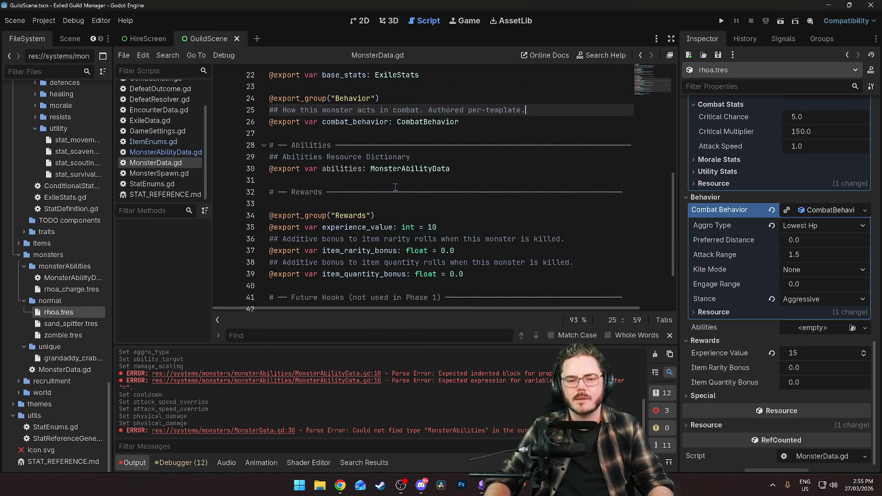
Add an '= []' default after MonsterAbilityData, then delete it again.
left_click(459, 169)
type("= ")
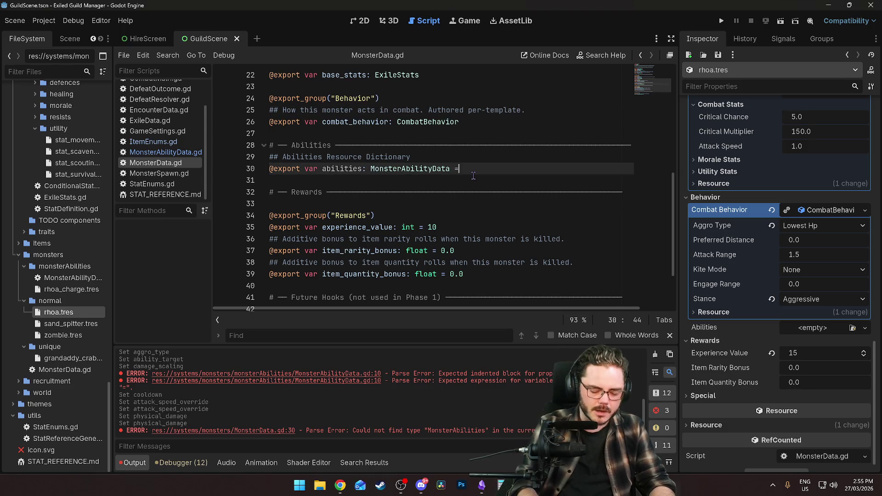
type("[]")
key("Up")
key("ctrl+s")
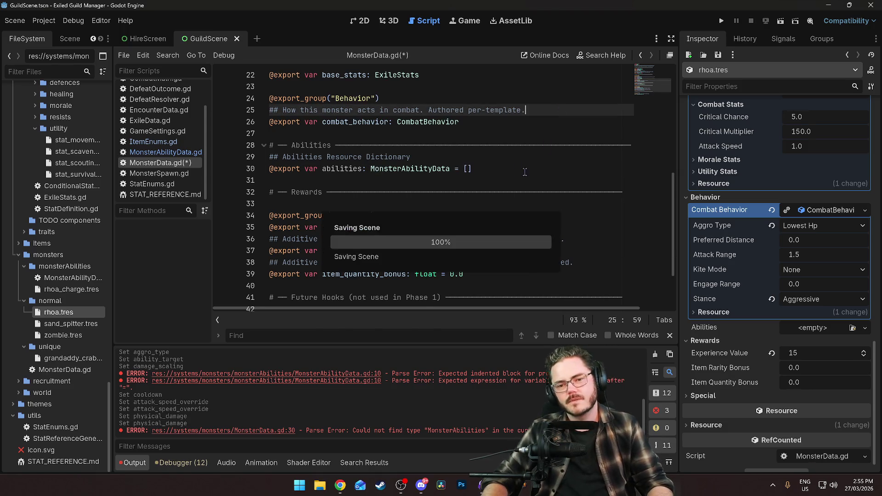
left_click(438, 181)
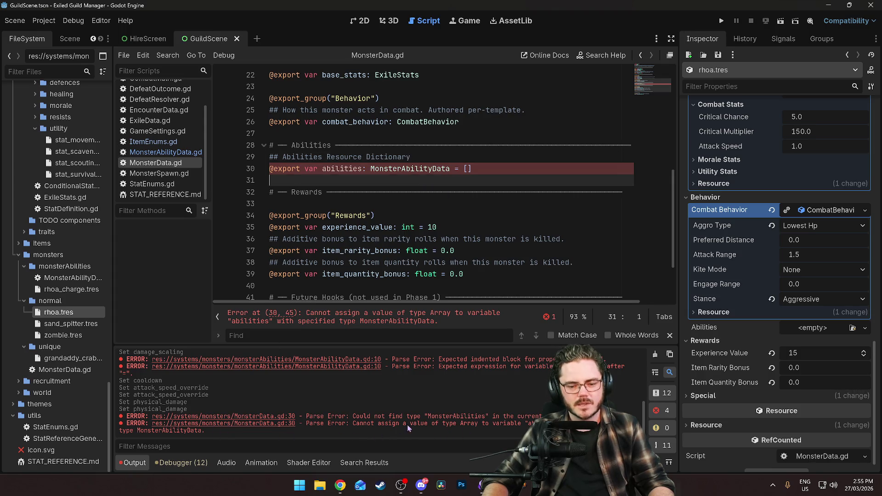
left_click(473, 169)
key("shift+Left")
key("shift+Left")
key("shift+Left")
key("BackSpace")
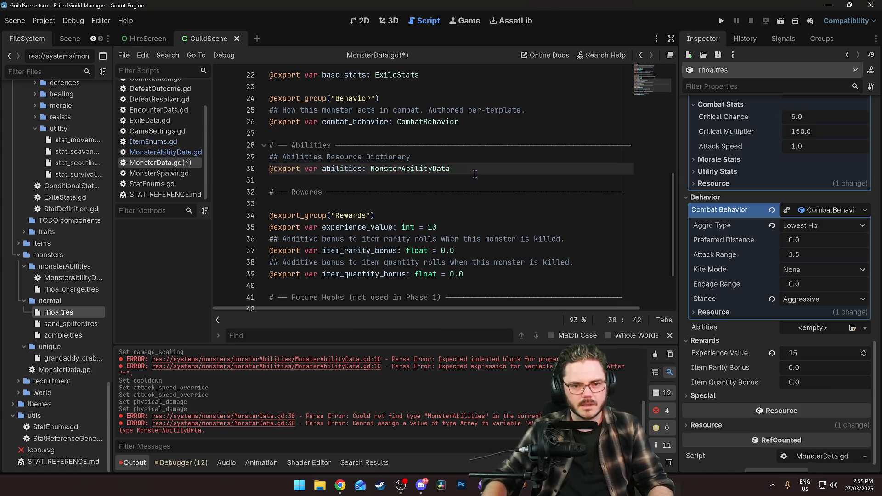
Start an extra export var ability line above abilities, then delete it and save.
key("Return")
key("Up")
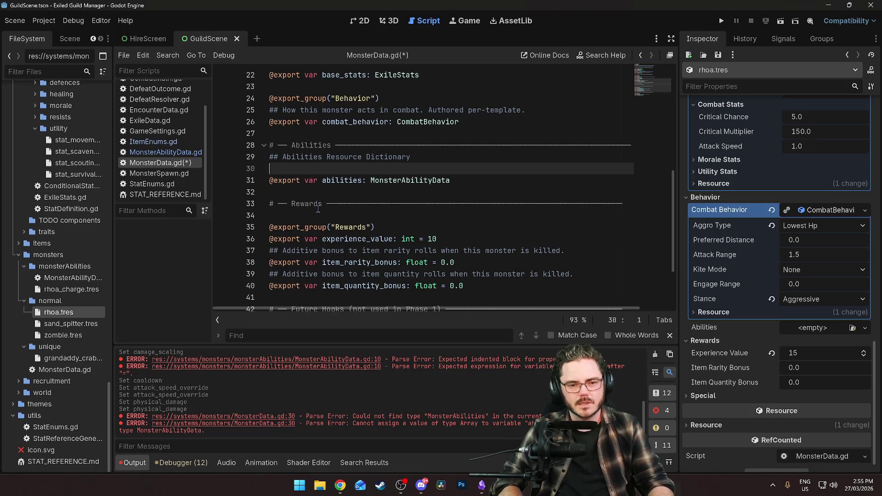
type("export var ability")
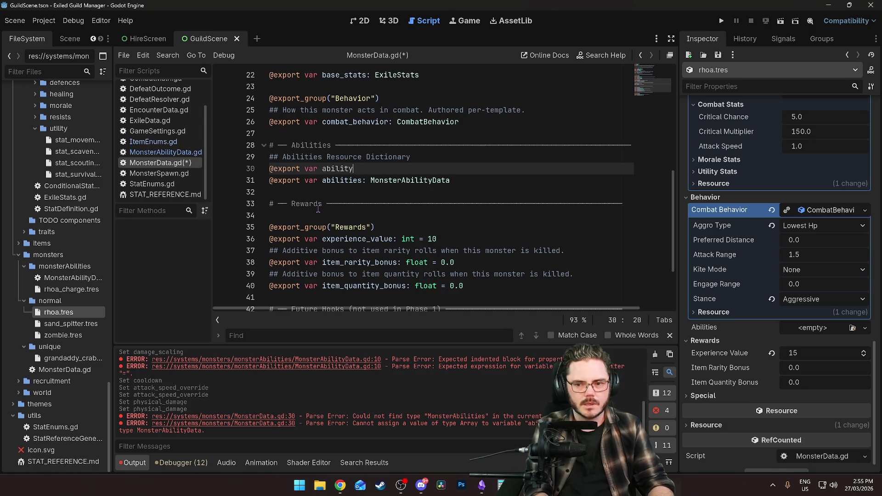
key("BackSpace")
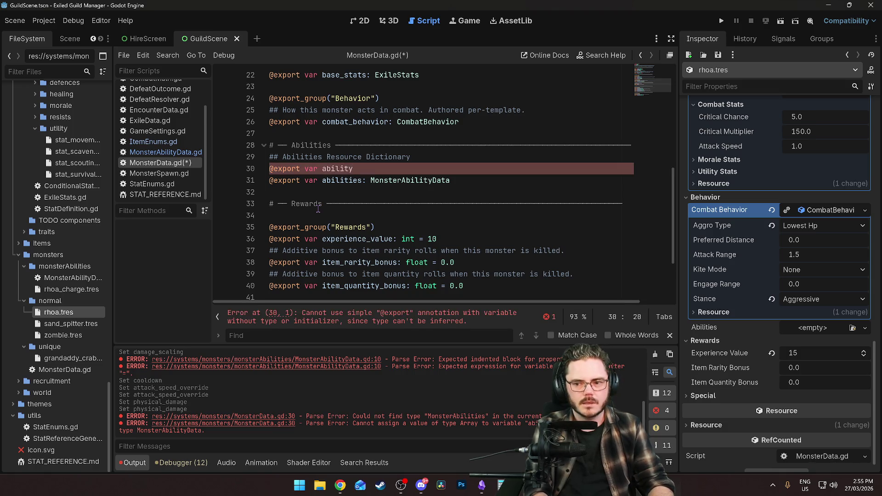
key("BackSpace")
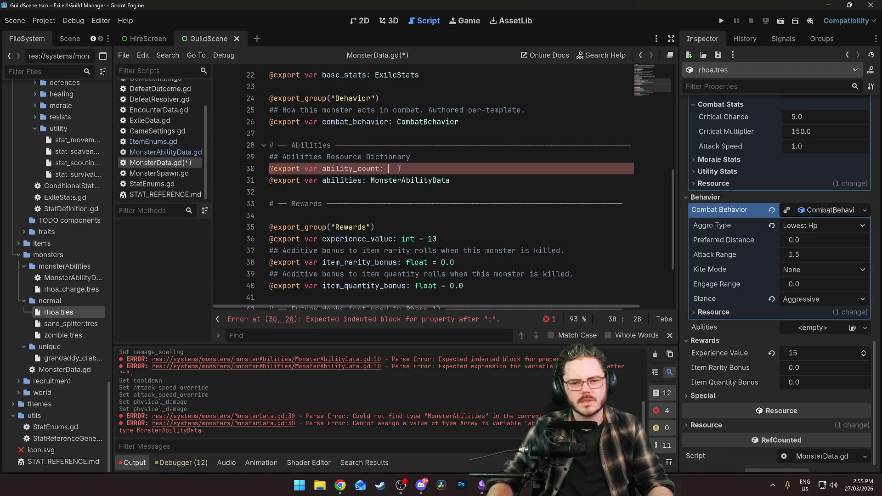
key("shift+Home")
key("Delete")
key("Delete")
left_click(470, 135)
key("ctrl+s")
scroll(432, 129, "down", 2)
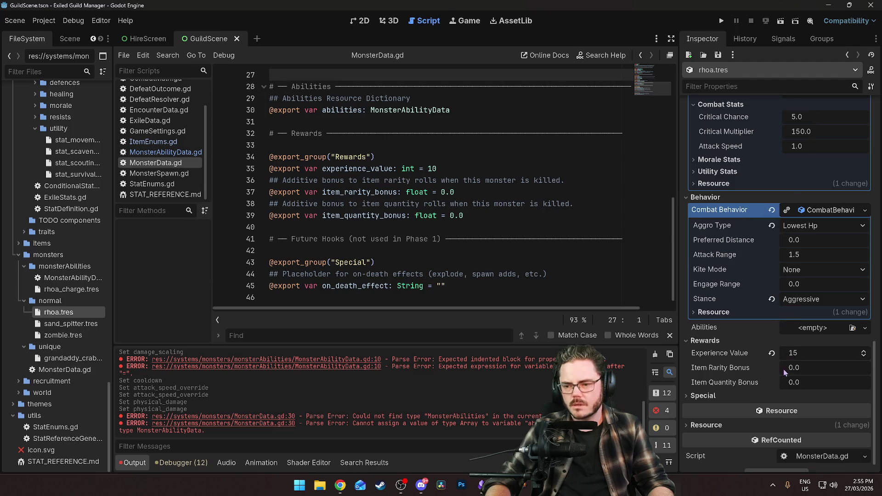
Filter the FileSystem for 'spear', select stickspear.tres and expand its Implicit Modifiers.
scroll(752, 261, "up", 10)
scroll(750, 239, "down", 10)
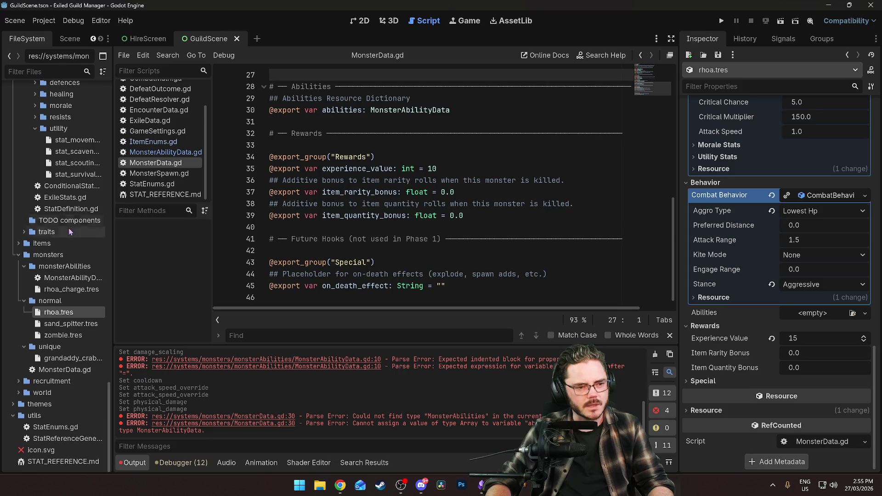
scroll(68, 227, "up", 10)
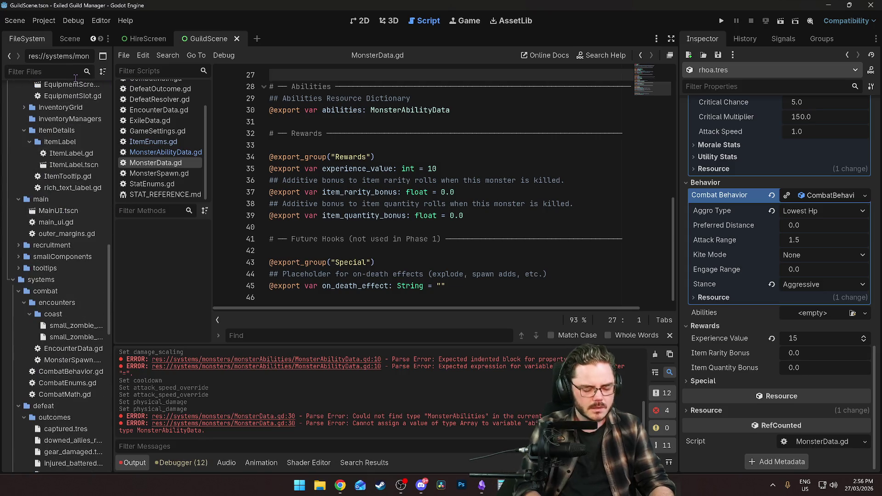
type("item")
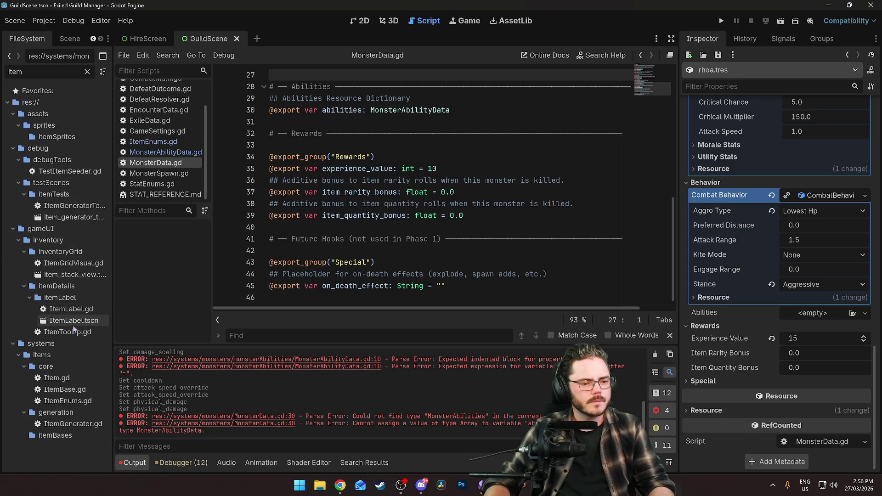
key("BackSpace")
key("BackSpace")
key("BackSpace")
type("spear")
left_click(80, 182)
scroll(740, 239, "down", 3)
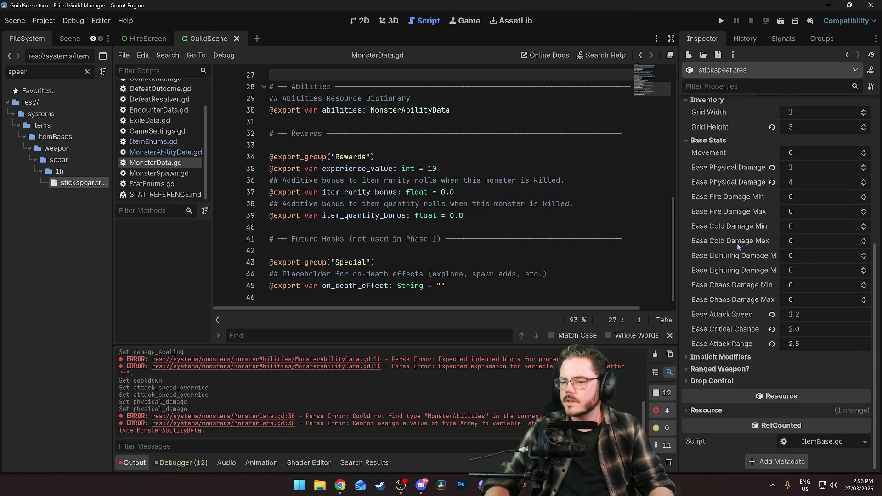
left_click(719, 358)
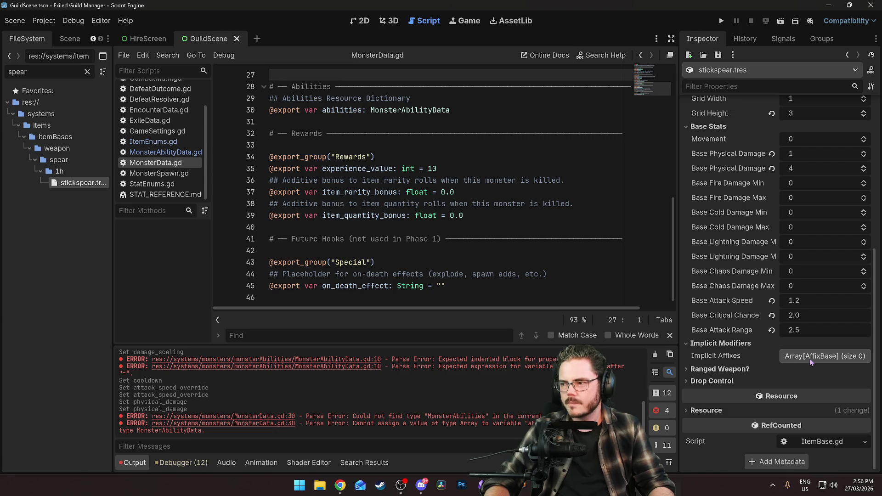
Put the caret at the end of the abilities line in MonsterData.gd.
left_click(402, 180)
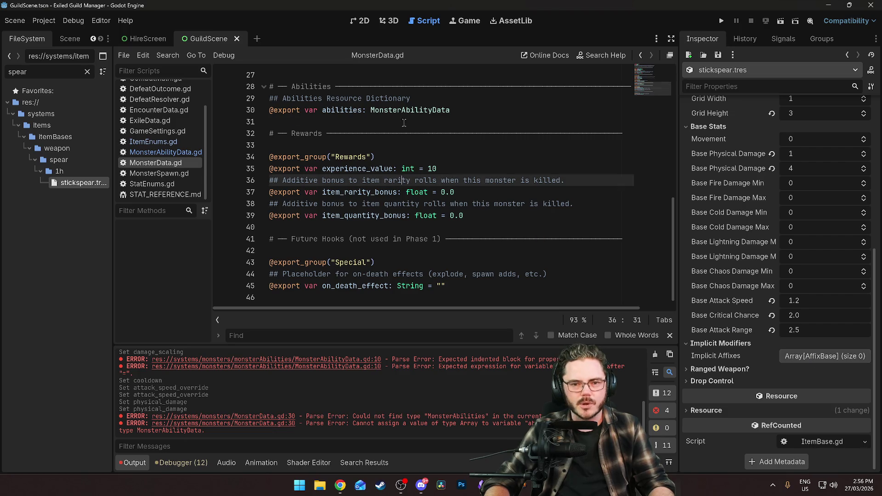
left_click(450, 113)
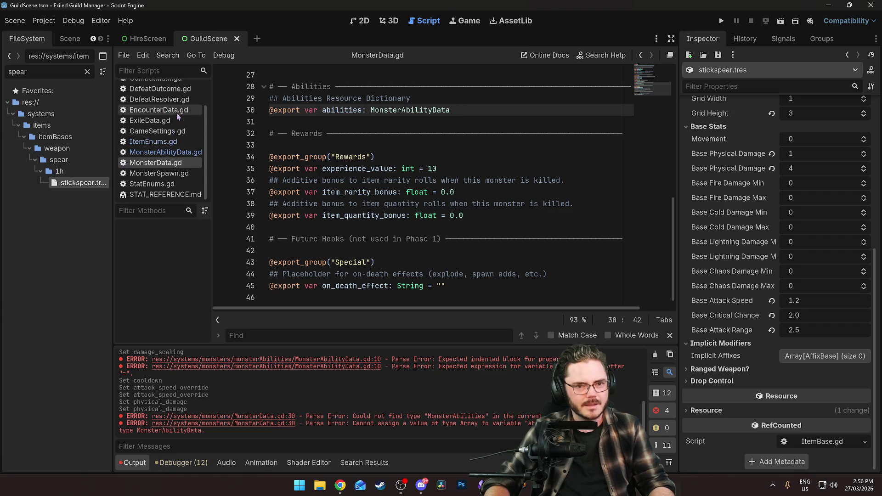
scroll(423, 238, "up", 3)
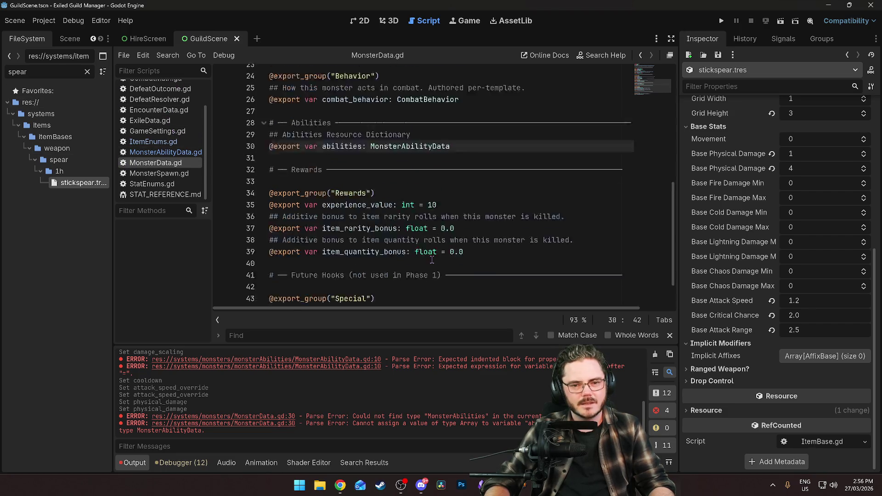
Add '[]' after MonsterAbilityData on line 30, trying and removing quotes inside.
type("[]")
left_click(490, 182)
left_click(488, 216)
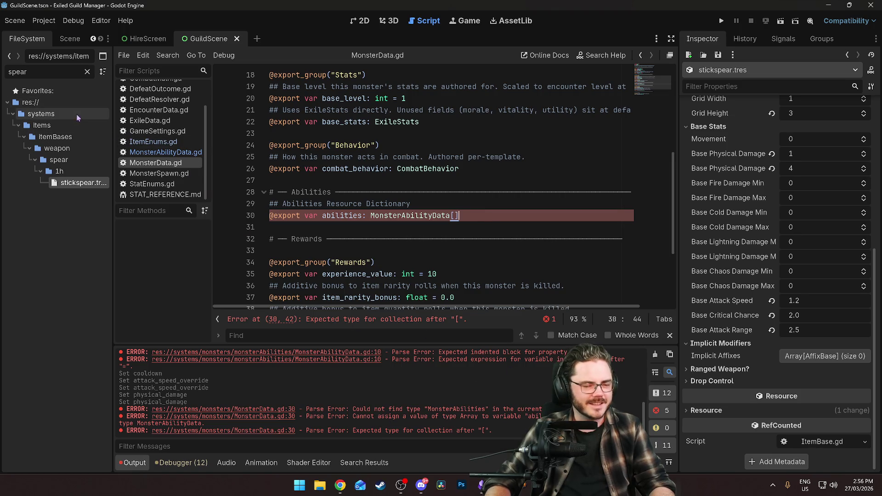
type("\"")
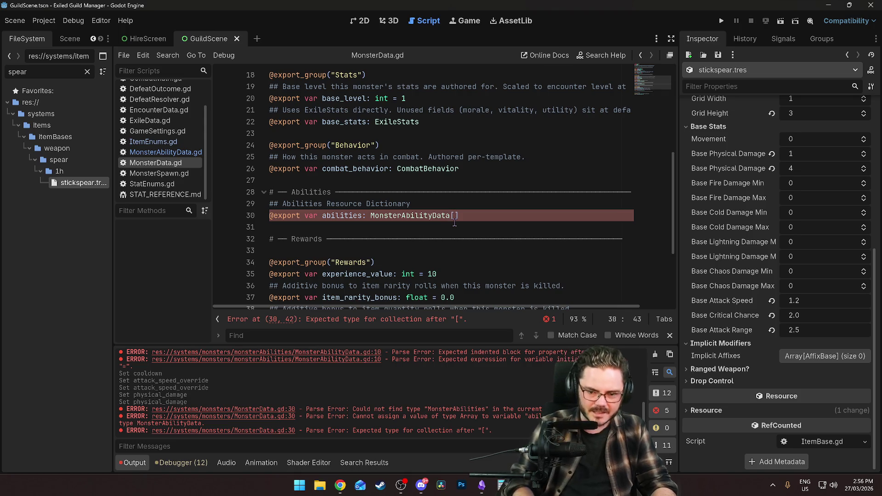
left_click(390, 100)
left_click(476, 215)
key("Left")
key("BackSpace")
key("BackSpace")
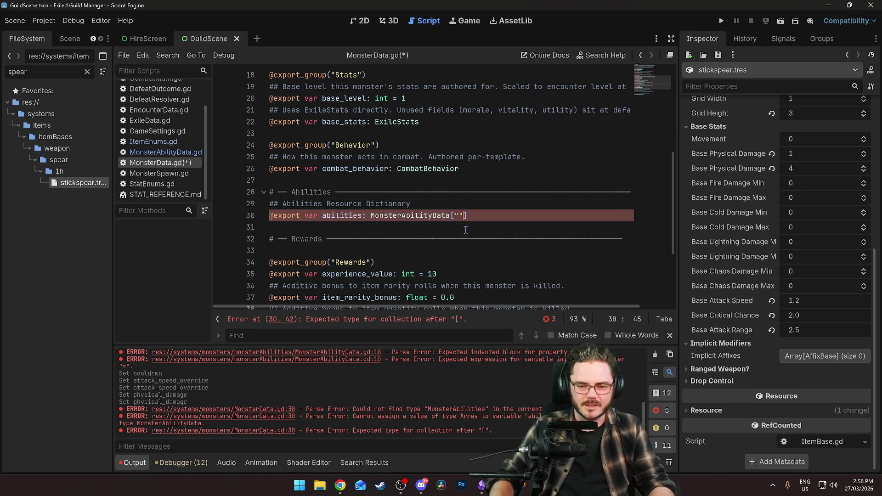
Filter the FileSystem dock to 'itembase' after trying 'itemdata' and 'data'.
left_click(293, 133)
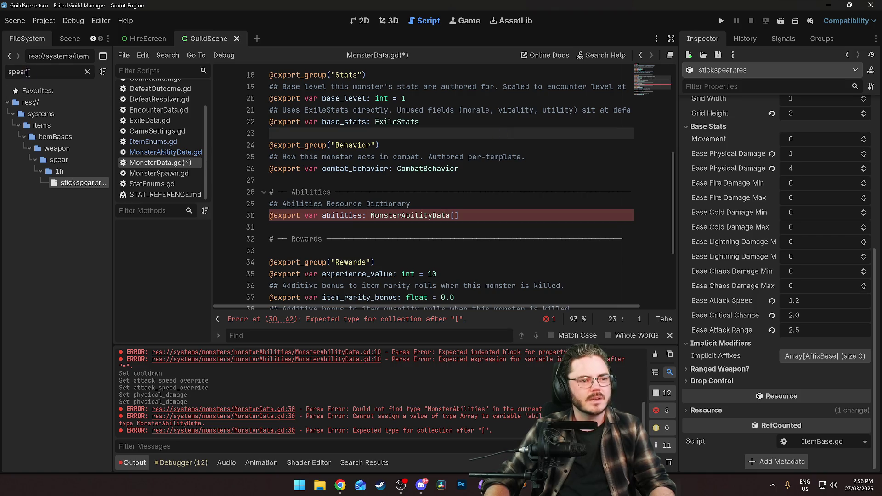
type("itemdata")
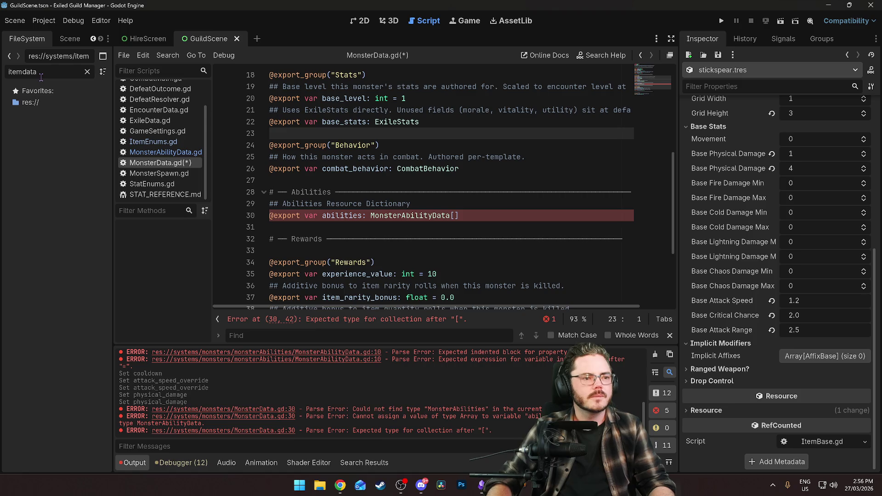
double_click(41, 77)
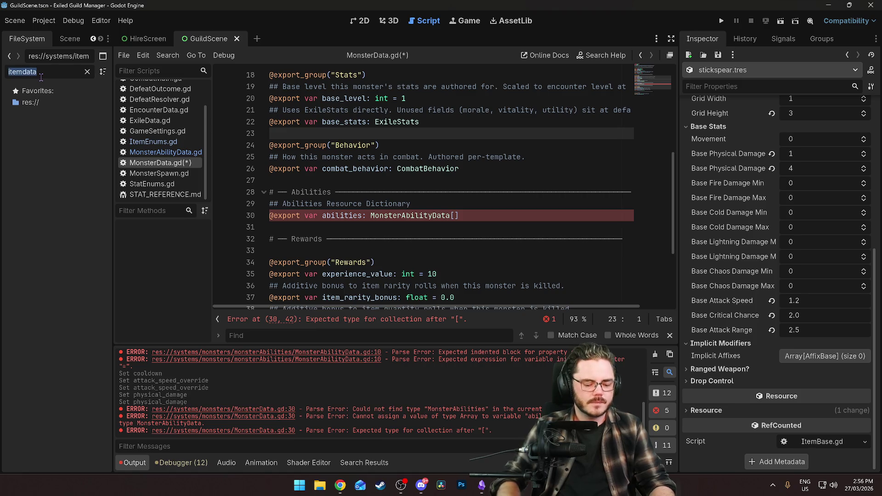
type("d")
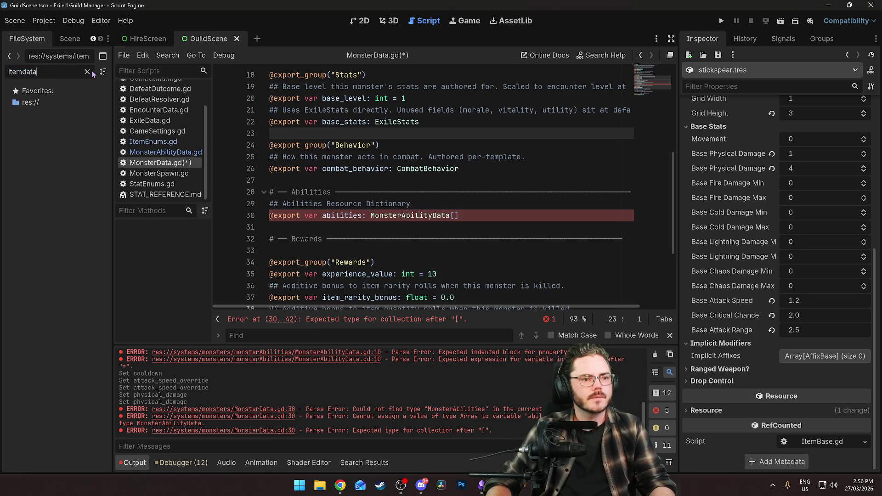
type("ata")
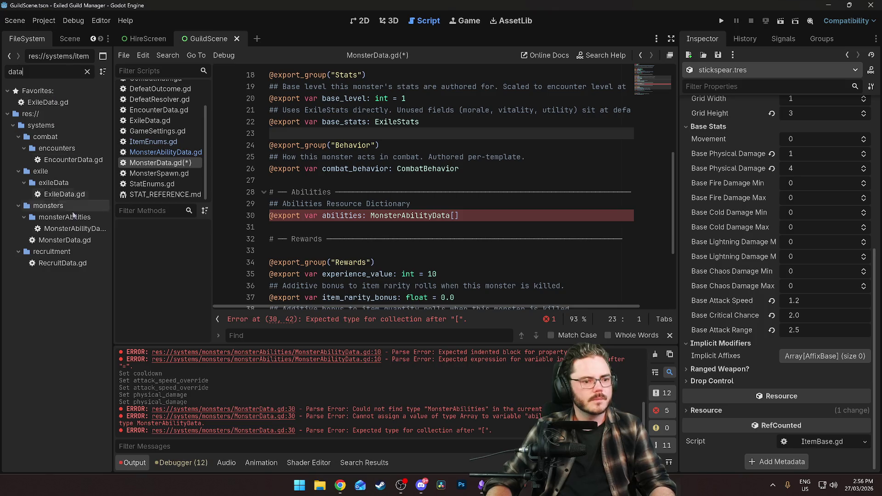
key("ctrl+a")
type("itembase")
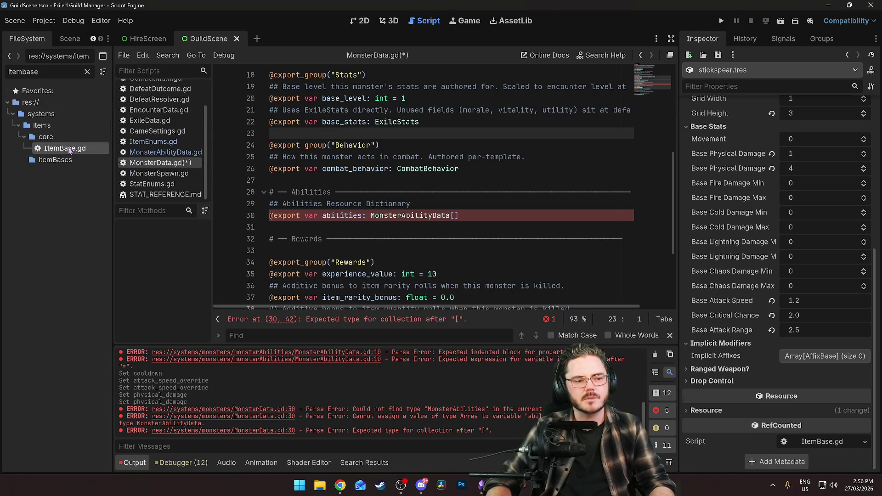
Open ItemBase.gd and select the 'Array[AffixBase] = []' declaration on line 59 to copy it.
double_click(68, 147)
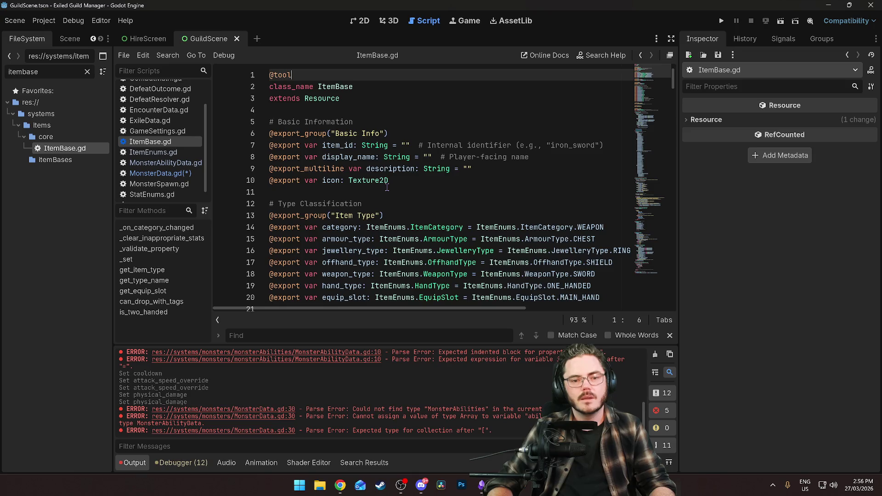
scroll(387, 188, "down", 9)
scroll(387, 187, "down", 6)
scroll(387, 187, "down", 3)
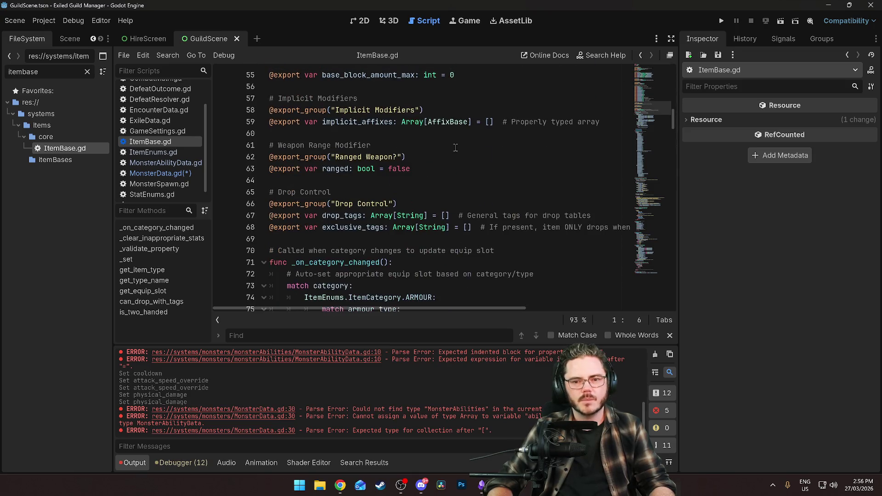
left_click_drag(468, 123, 402, 123)
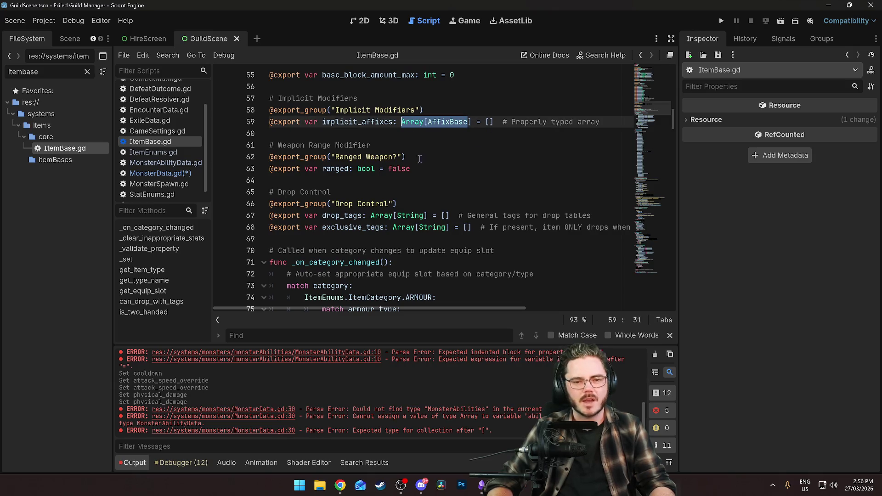
key("Right")
mouse_move(400, 122)
left_mouse_down()
mouse_move(345, 110)
mouse_move(491, 123)
left_mouse_up()
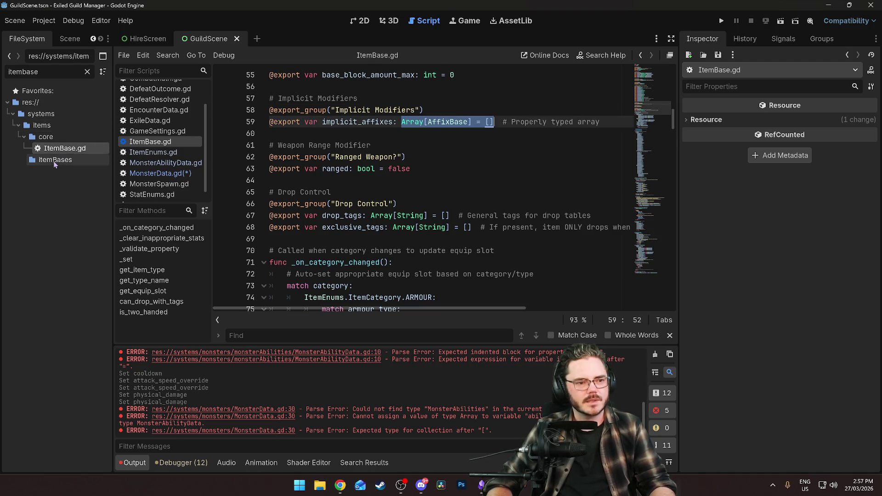
Clear the FileSystem filter to show the full file tree and return to MonsterData.gd.
left_click(87, 72)
scroll(87, 204, "down", 10)
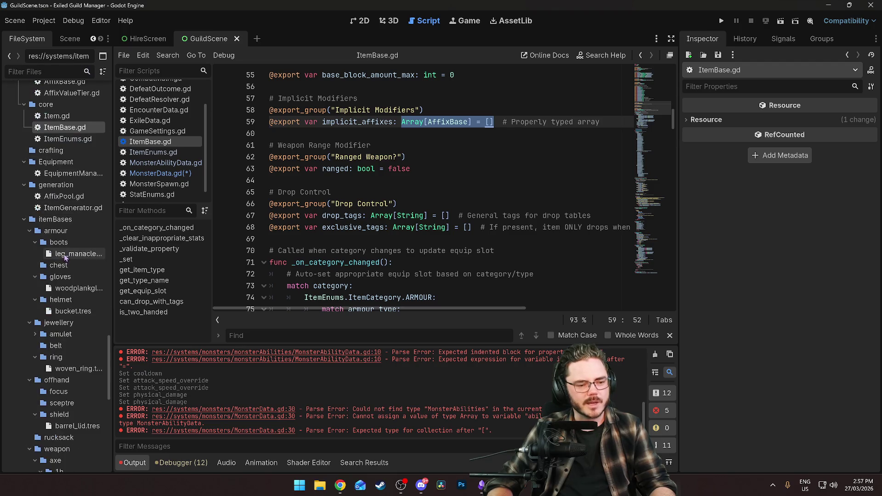
scroll(63, 254, "down", 5)
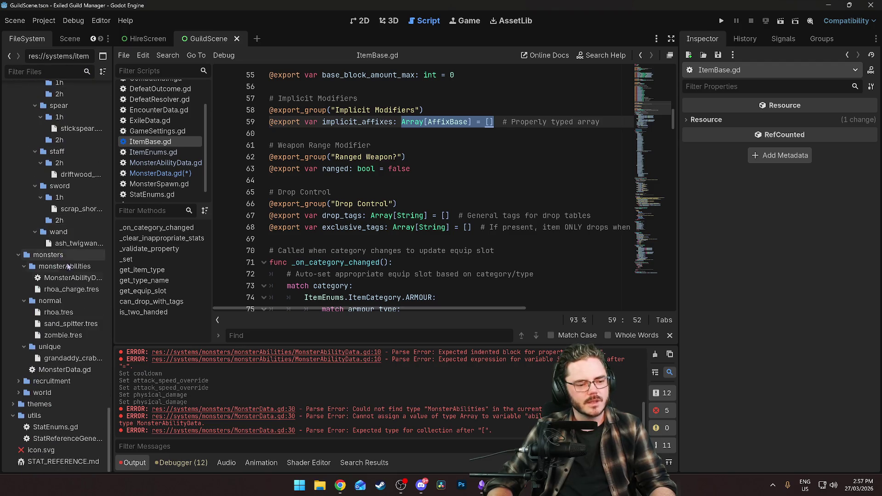
scroll(64, 260, "up", 5)
scroll(71, 193, "up", 6)
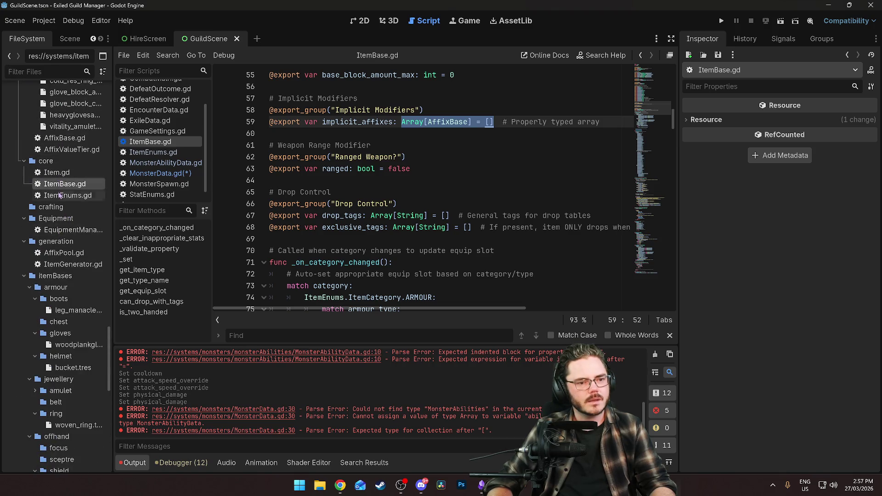
left_click(166, 175)
Paste 'Array[AffixBase] = []' over line 30's type and change AffixBase to MonsterAbilityData.
left_click_drag(481, 218, 370, 216)
type("Array[AffixBase] = []")
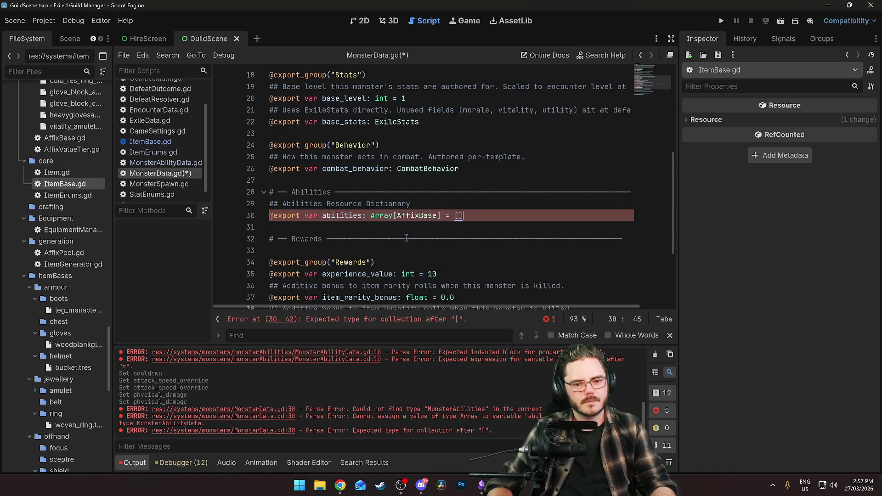
left_click(371, 222)
left_click_drag(437, 215, 398, 216)
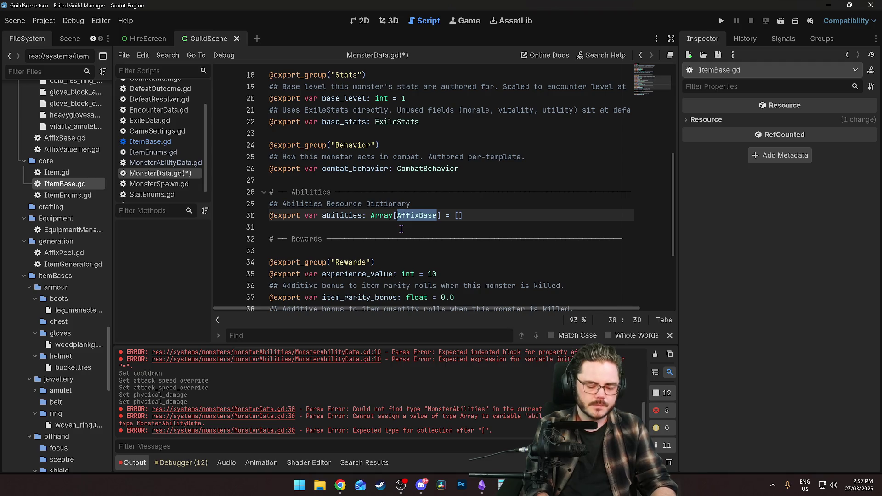
type("MonsterAb")
type("ilki")
type("ityD")
key("Return")
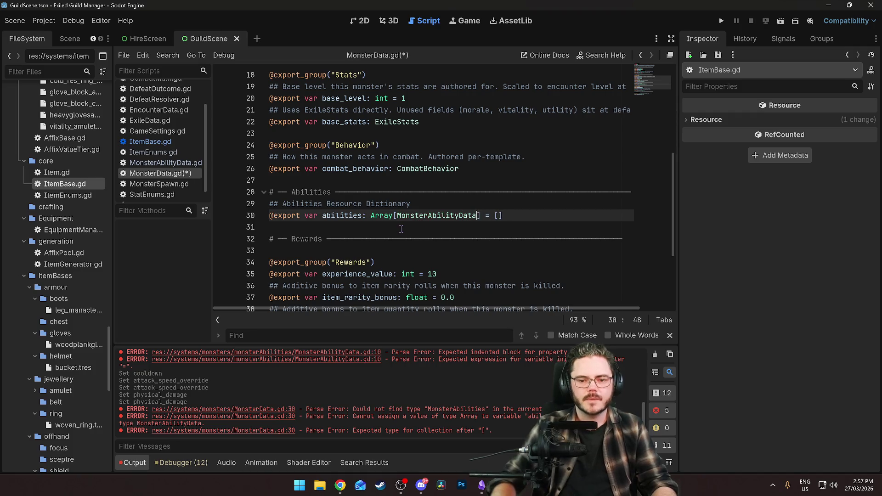
Save MonsterData.gd and select rhoa.tres in the FileSystem.
left_click(510, 205)
key("ctrl+s")
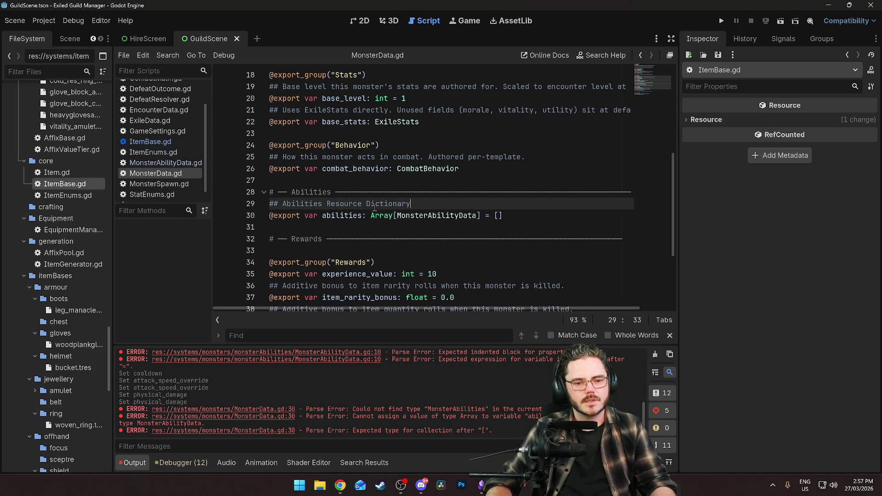
left_click(367, 192)
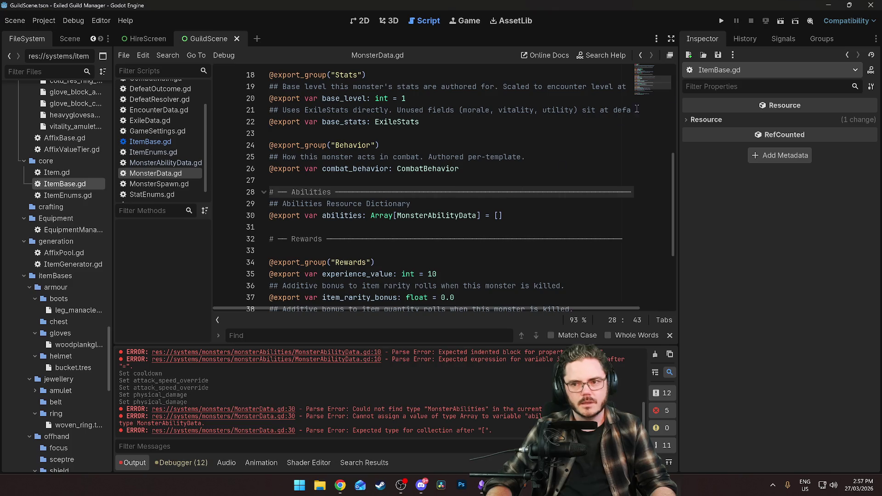
scroll(69, 363, "down", 10)
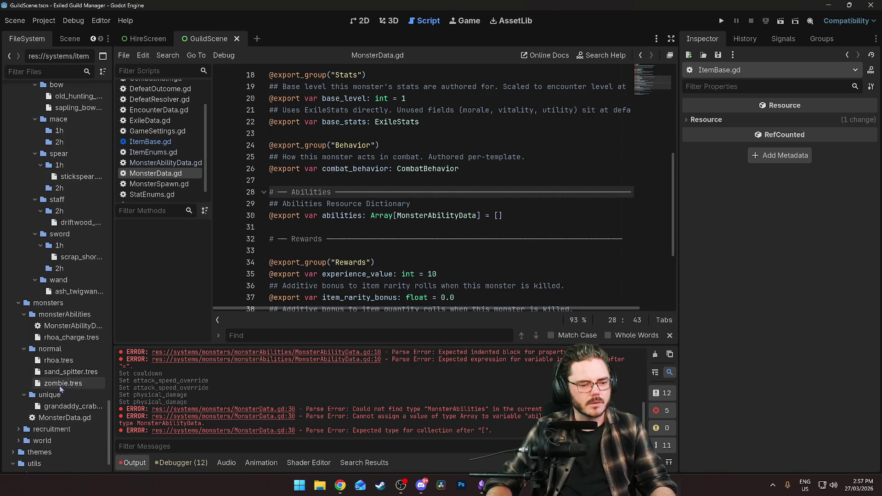
left_click(74, 362)
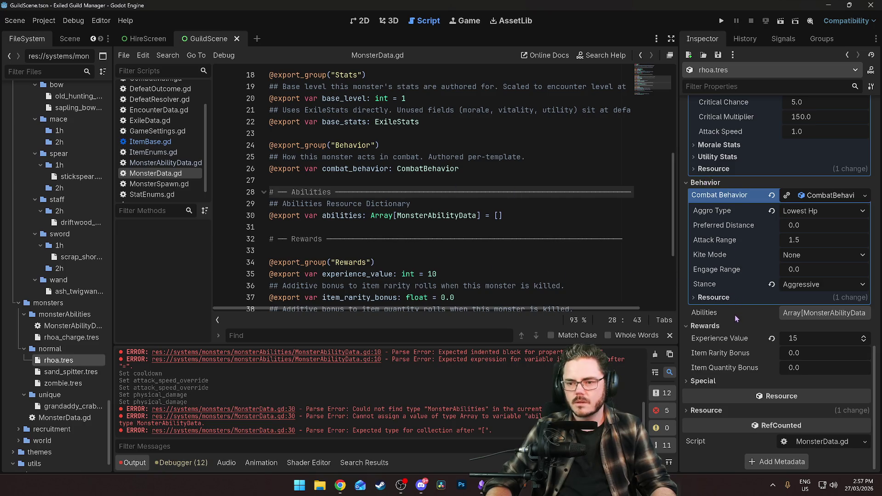
Give rhoa's Abilities array one slot and quick-load rhoa_charge.tres into element 0.
left_click(818, 315)
left_click(804, 340)
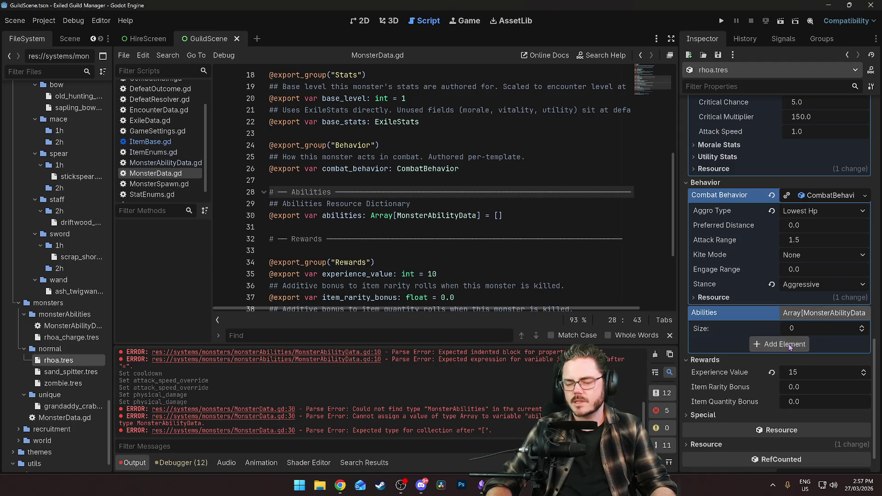
left_click(799, 343)
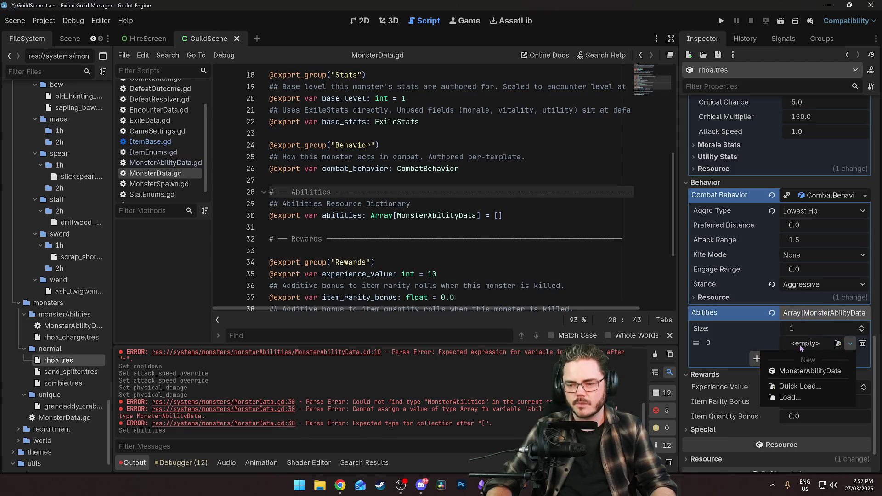
left_click(799, 386)
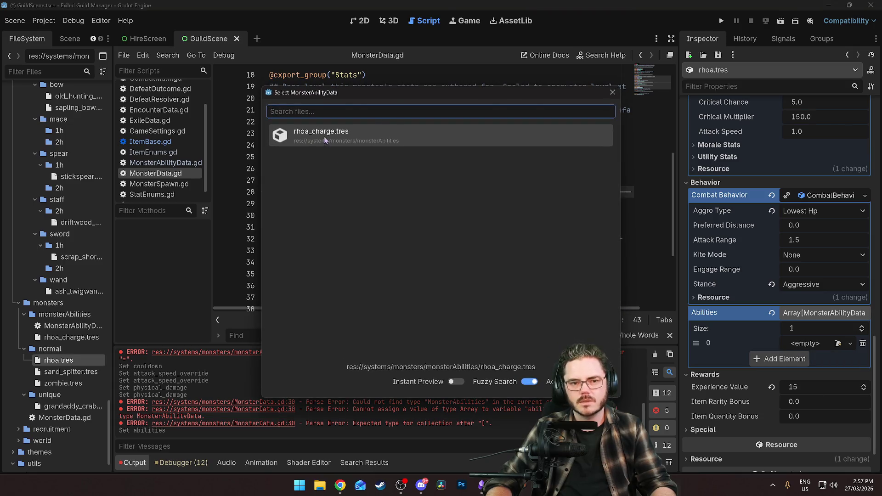
double_click(324, 136)
Expand rhoa_charge to check its Single Target, Lowest Hp targeting and 10.0 cooldown.
left_click(826, 345)
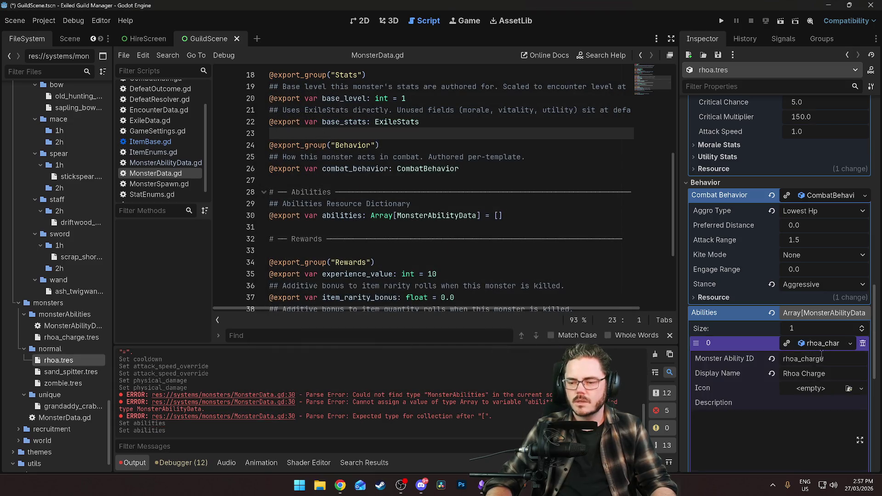
scroll(768, 335, "down", 5)
scroll(776, 333, "up", 5)
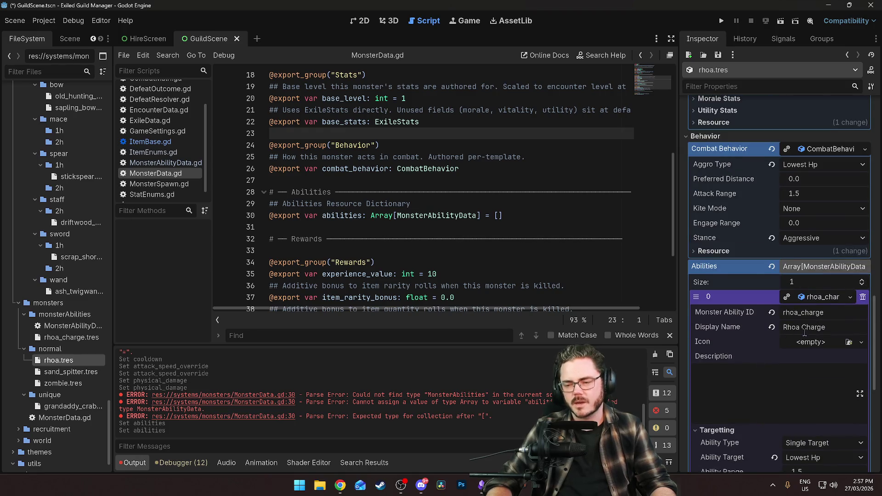
scroll(799, 312, "down", 3)
left_click(809, 203)
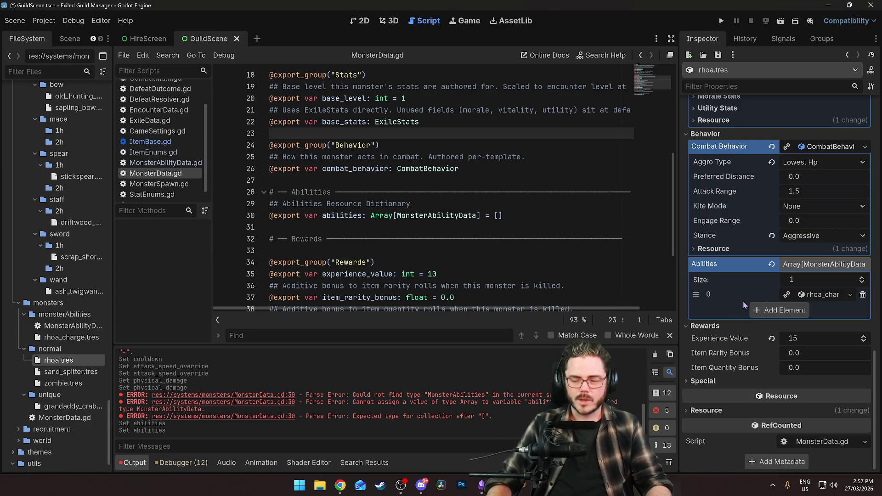
left_click(812, 295)
Look over the rhoa_charge ability's properties, clicking into its description field.
scroll(785, 355, "down", 5)
scroll(815, 330, "up", 5)
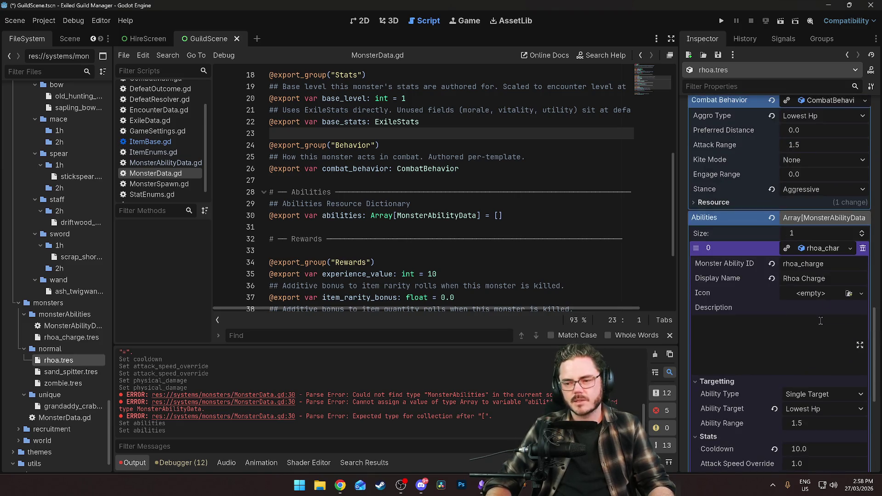
left_click(763, 345)
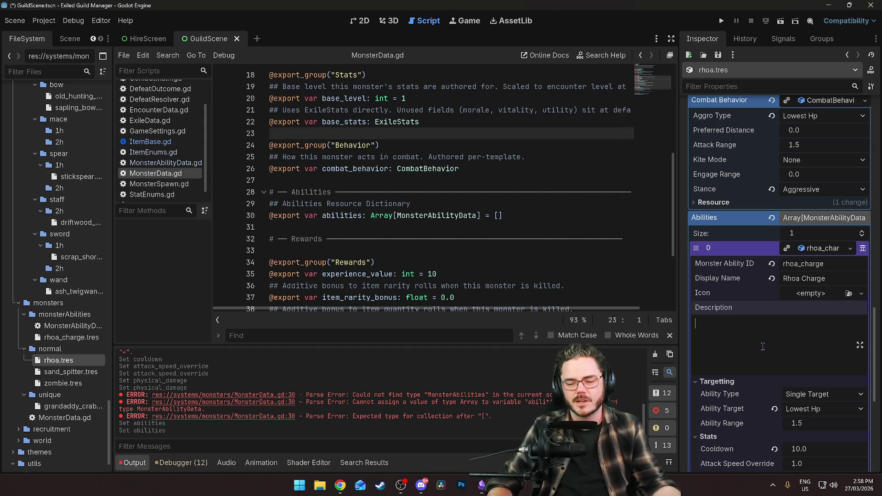
scroll(762, 347, "down", 5)
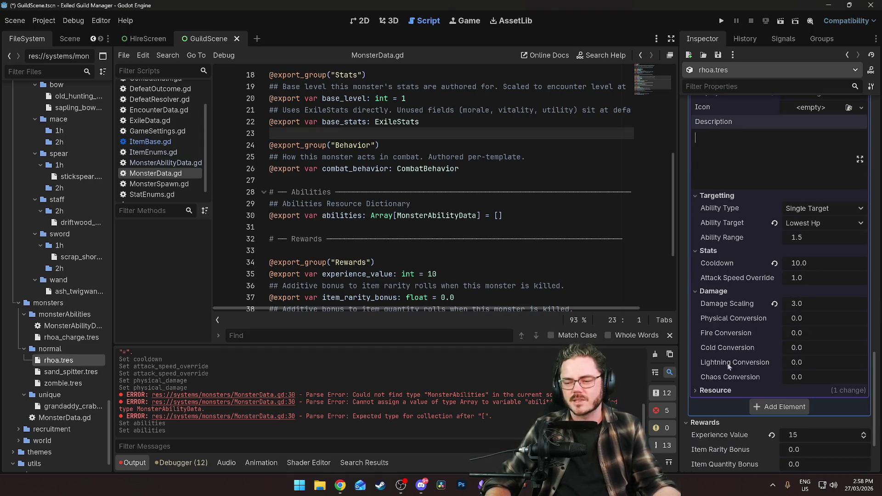
scroll(753, 356, "up", 7)
scroll(760, 288, "down", 8)
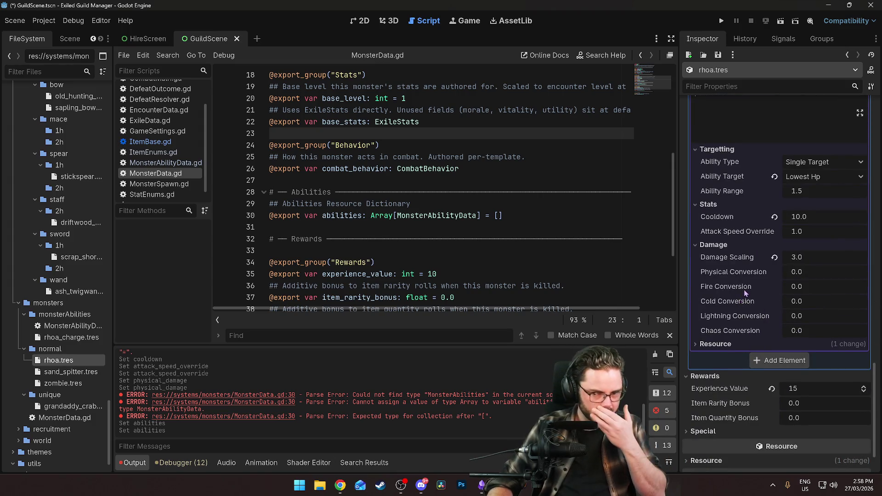
scroll(744, 290, "up", 1)
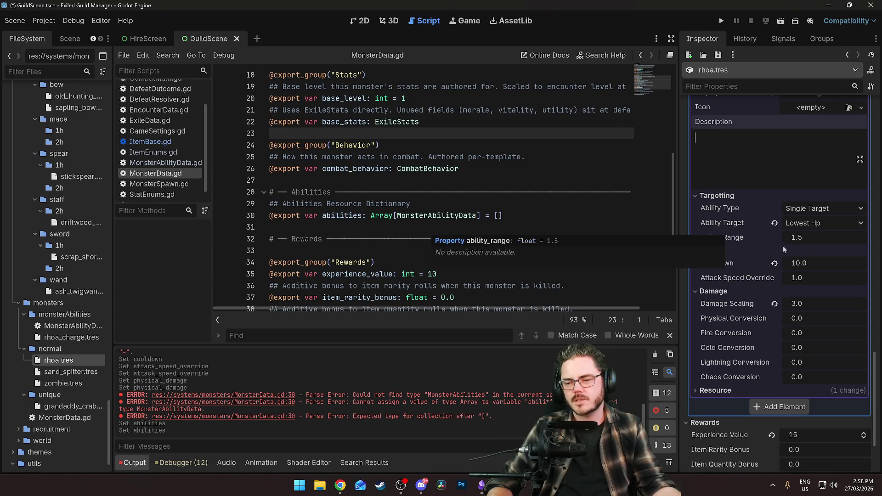
Set Ability Range to 10.0, save the project, and select rhoa_charge.tres.
left_click(808, 239)
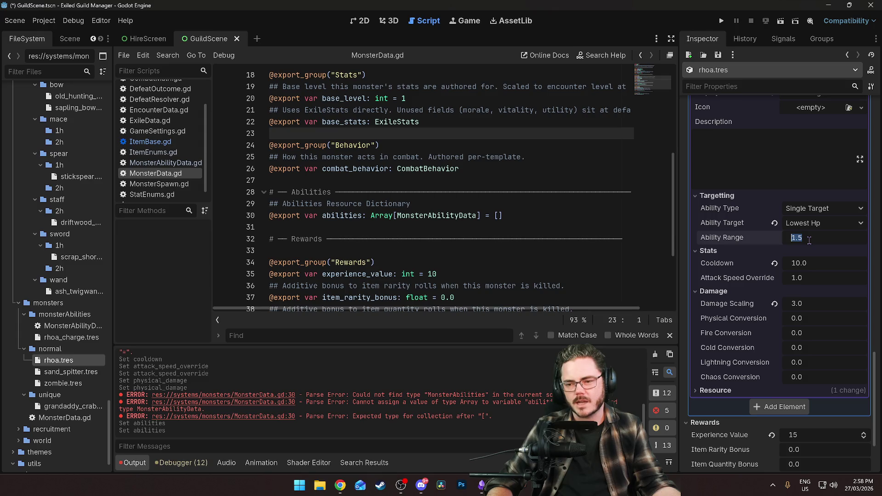
type("10")
key("Return")
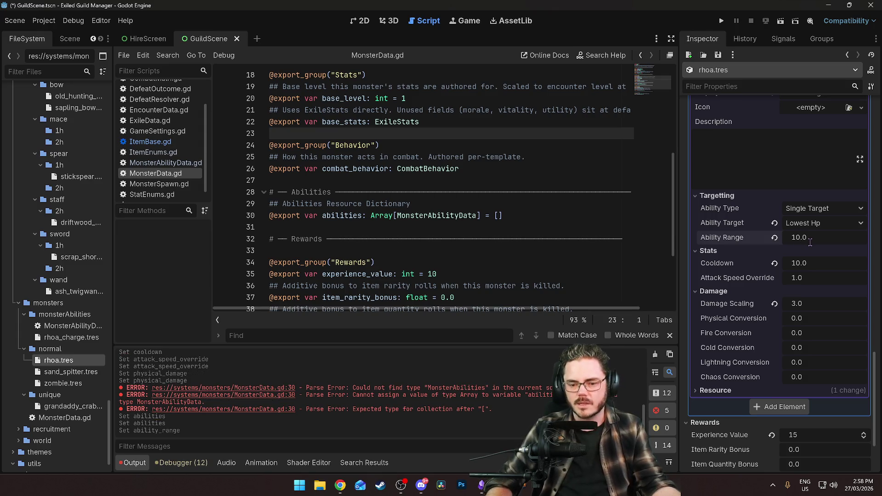
key("ctrl+s")
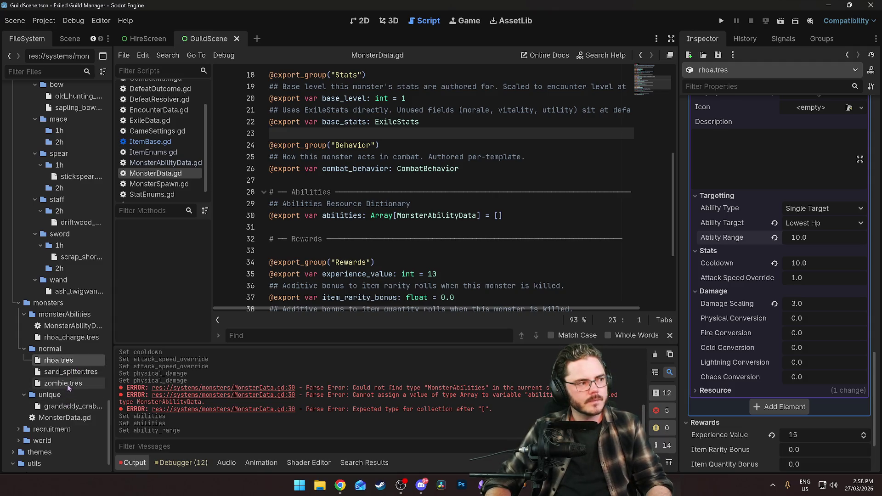
left_click(71, 337)
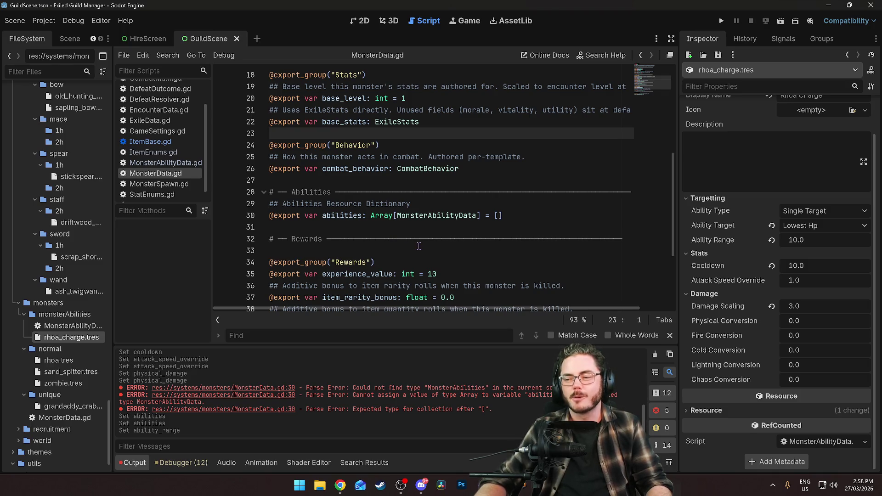
Widen the script editor around MonsterData.gd's Abilities lines 27-31 and save the scene.
left_click(457, 229)
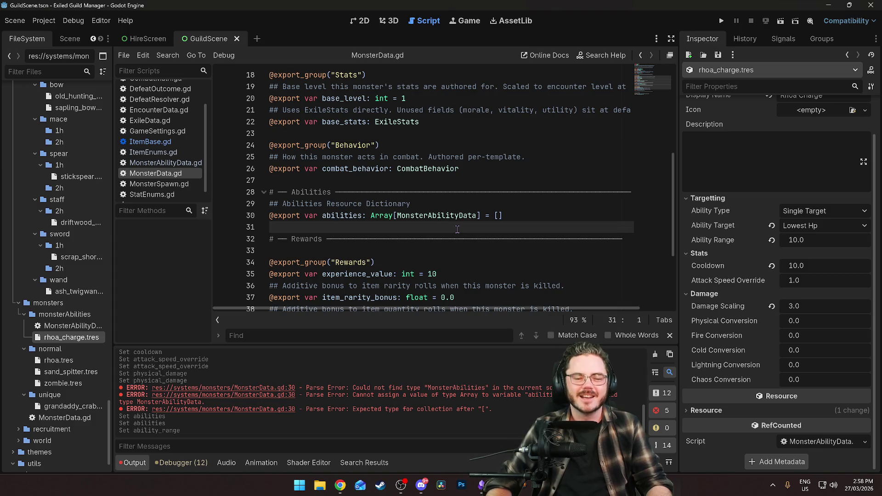
left_click(432, 182)
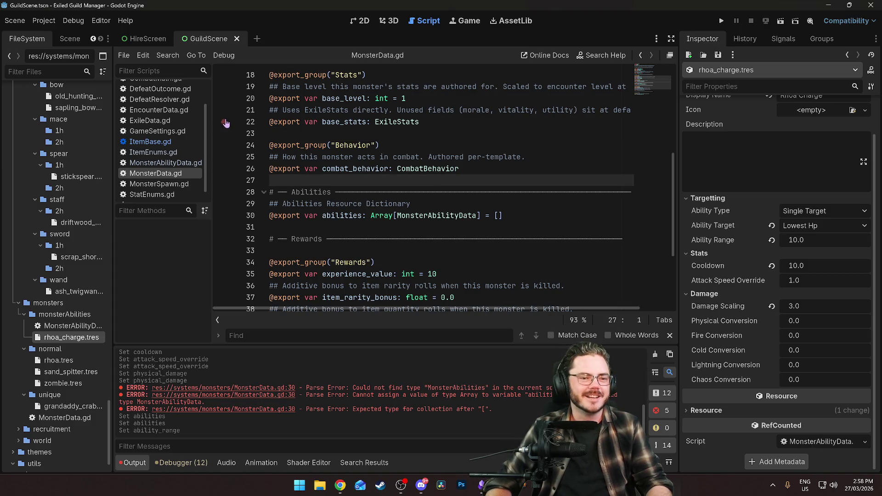
left_click_drag(212, 129, 196, 128)
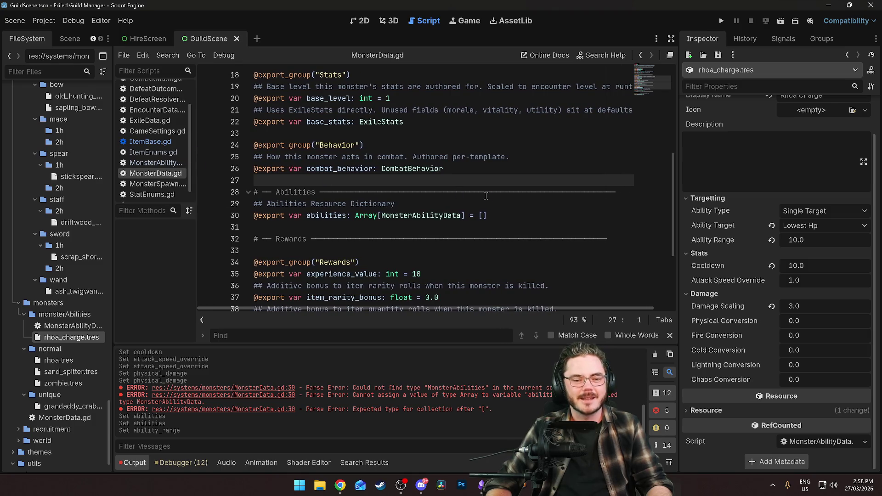
left_click(489, 193)
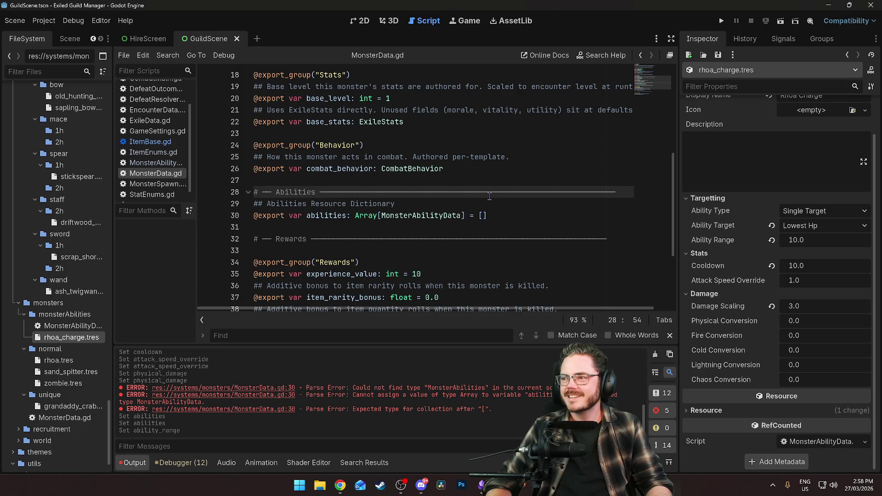
key("ctrl+s")
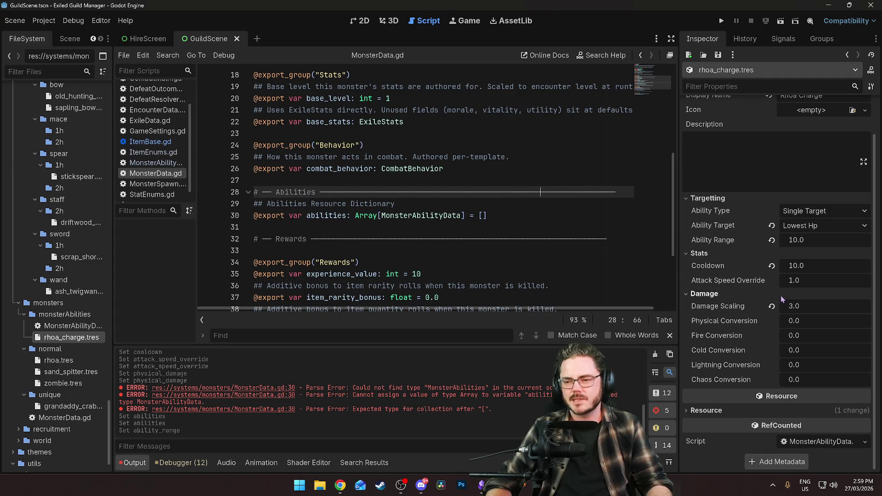
scroll(743, 273, "up", 2)
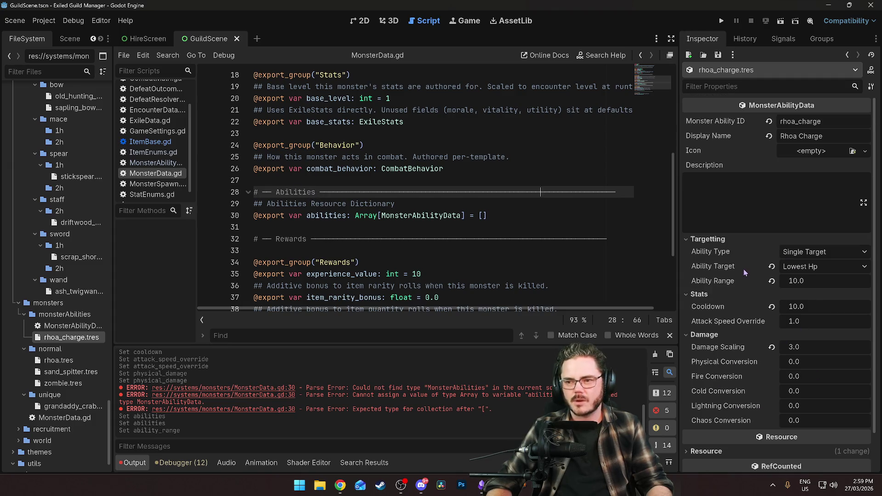
Review MonsterData.gd's description, display_name, icon and Stats & Behavior lines.
left_click(498, 203)
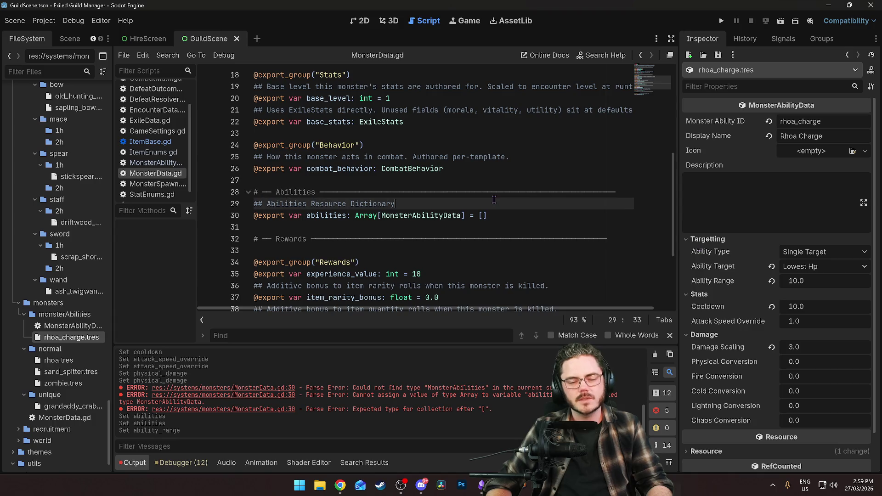
scroll(498, 201, "up", 4)
scroll(498, 202, "up", 2)
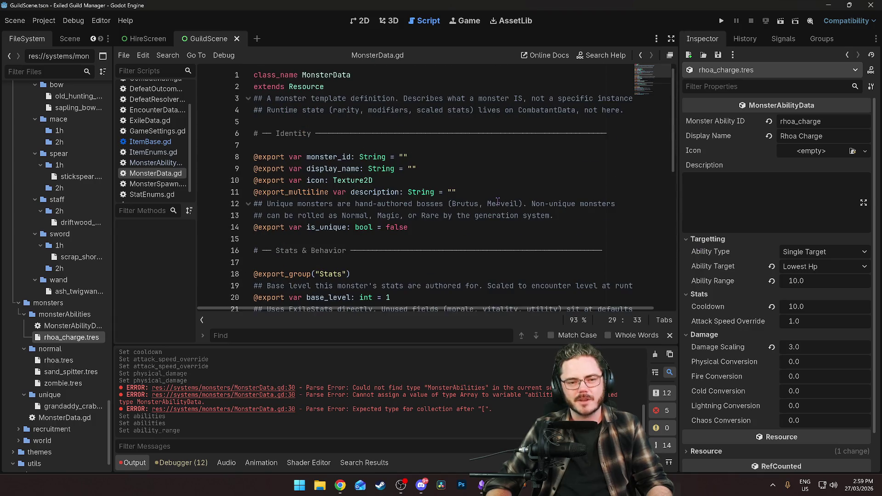
scroll(498, 201, "down", 6)
scroll(494, 195, "up", 6)
left_click(491, 192)
left_click(482, 171)
left_click(457, 182)
left_click(387, 248)
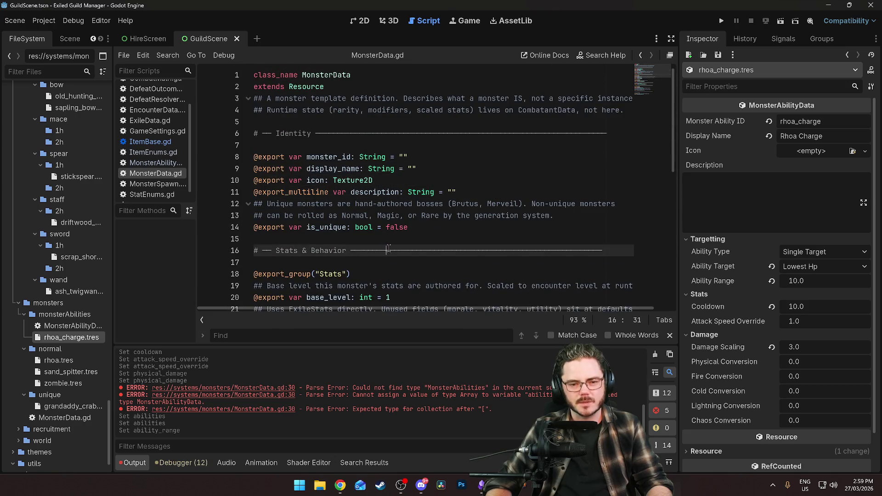
Scroll down to inspect the Rewards heading and the empty line beneath it.
scroll(435, 240, "down", 3)
scroll(435, 240, "down", 3)
left_click(440, 238)
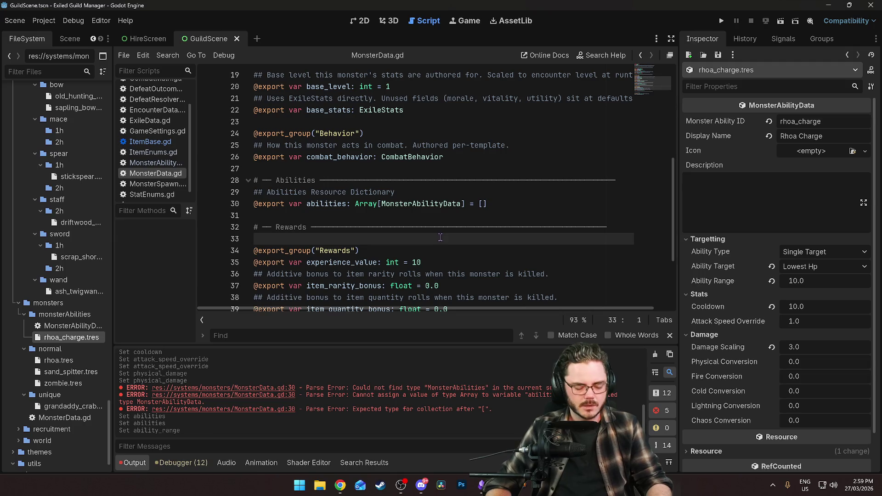
left_click(451, 225)
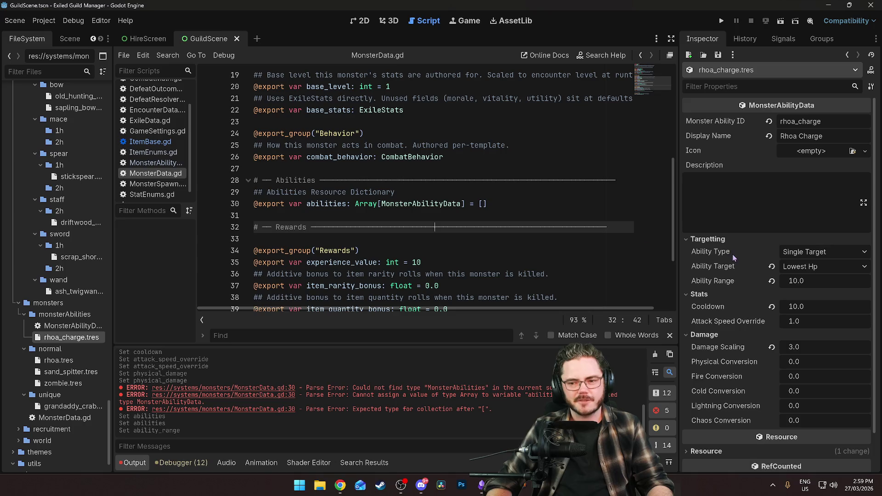
scroll(739, 254, "down", 2)
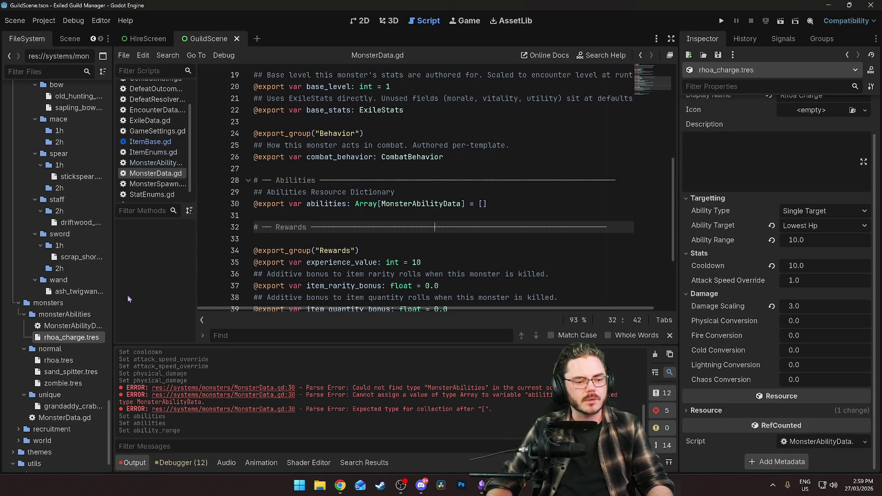
left_click(357, 237)
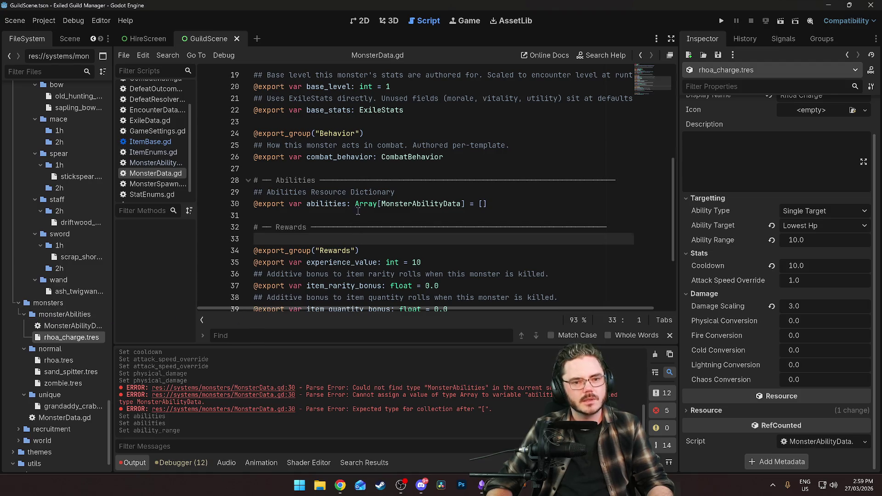
scroll(358, 209, "up", 4)
scroll(390, 180, "down", 5)
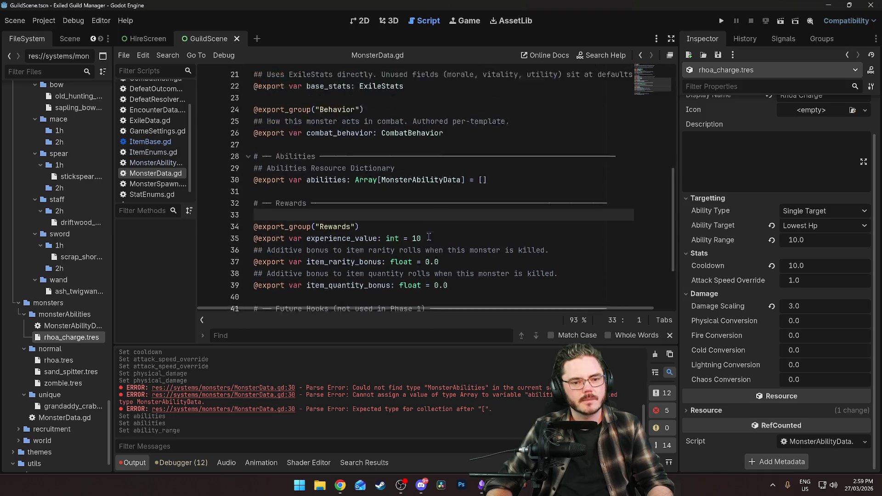
Insert a blank line under the Abilities heading and save.
left_click(255, 156)
key("Return")
left_click(445, 122)
key("ctrl+s")
Select the grandaddy_crab and zombie monster resources to view their properties.
left_click(414, 192)
scroll(413, 192, "down", 2)
scroll(55, 317, "down", 2)
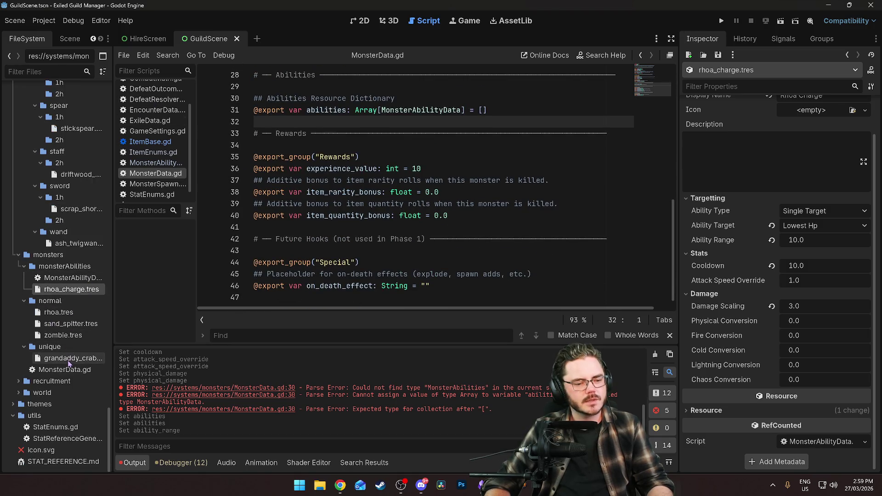
left_click(69, 362)
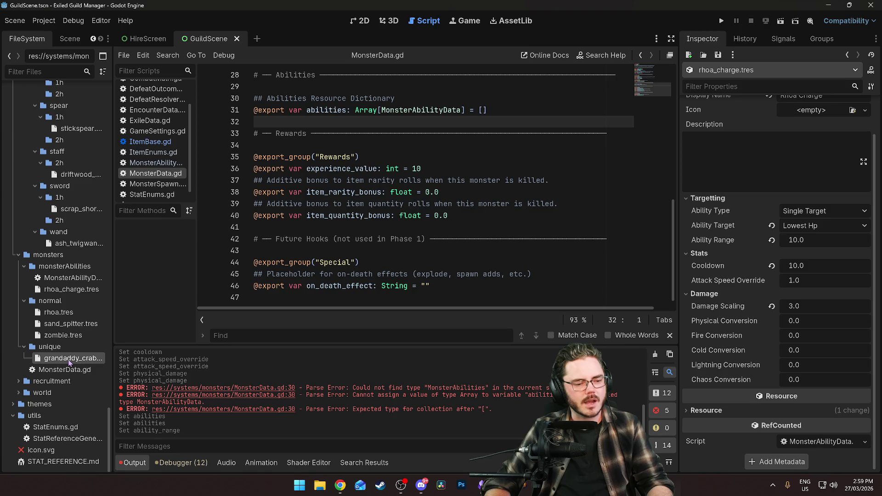
left_click(71, 335)
View sand_spitter, rhoa and grandaddy_crab, then collapse the items and exile folders.
left_click(69, 323)
left_click(62, 312)
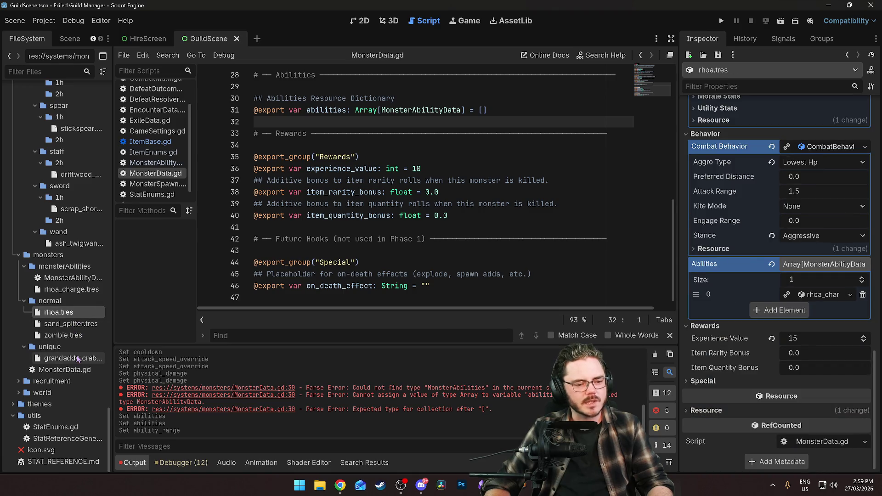
left_click(78, 359)
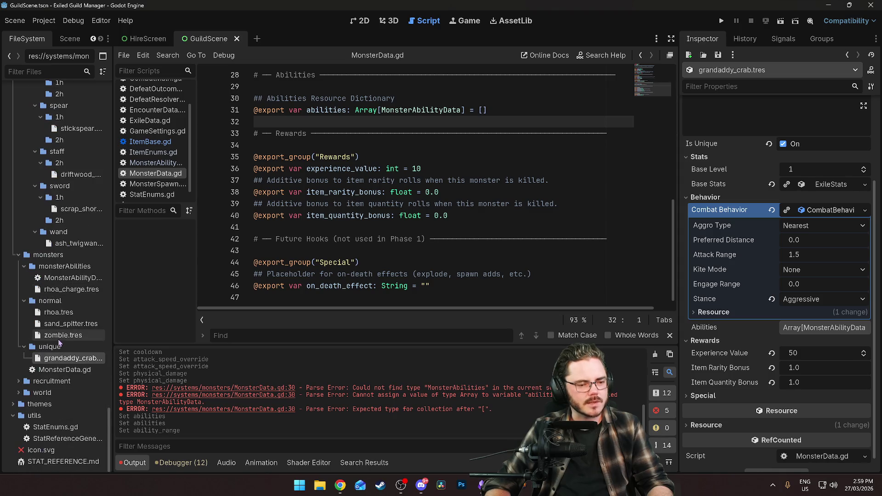
scroll(39, 194, "up", 10)
scroll(39, 194, "down", 3)
left_click(18, 205)
scroll(16, 209, "up", 3)
left_click(18, 200)
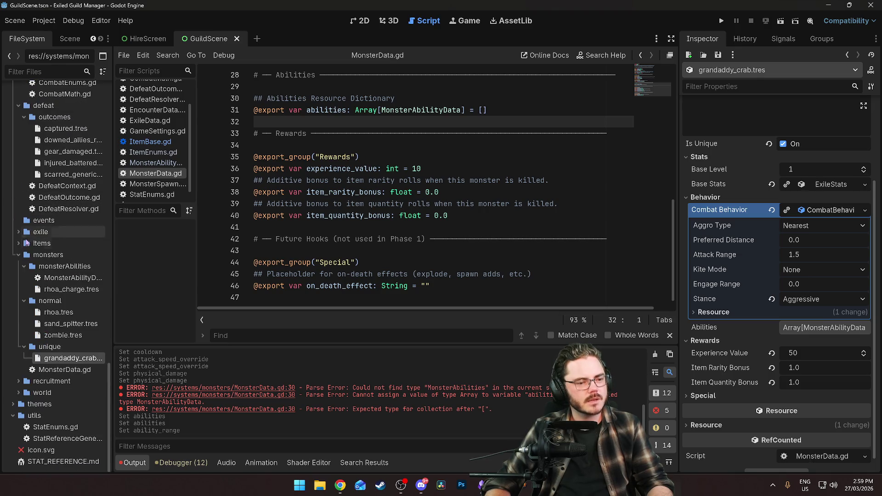
Filter the FileSystem by 'encoun' to locate and select the coast encounters folder.
left_click(61, 73)
type("encoun")
left_click(70, 136)
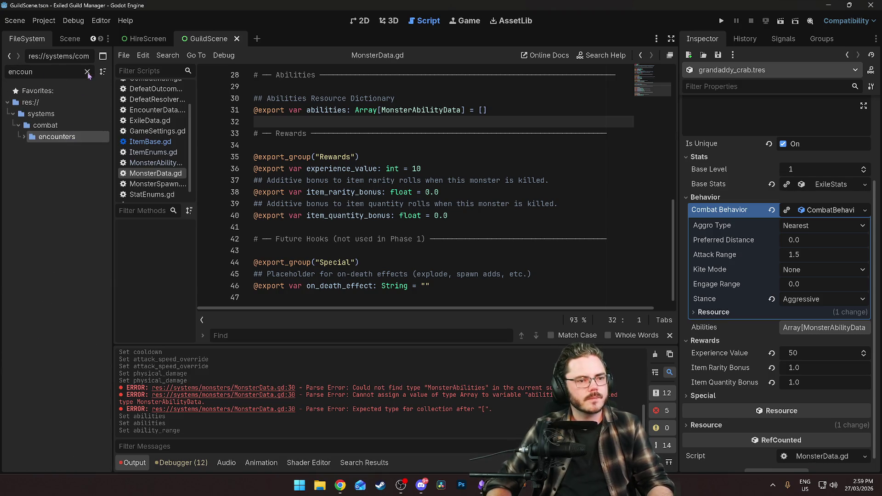
left_click(87, 72)
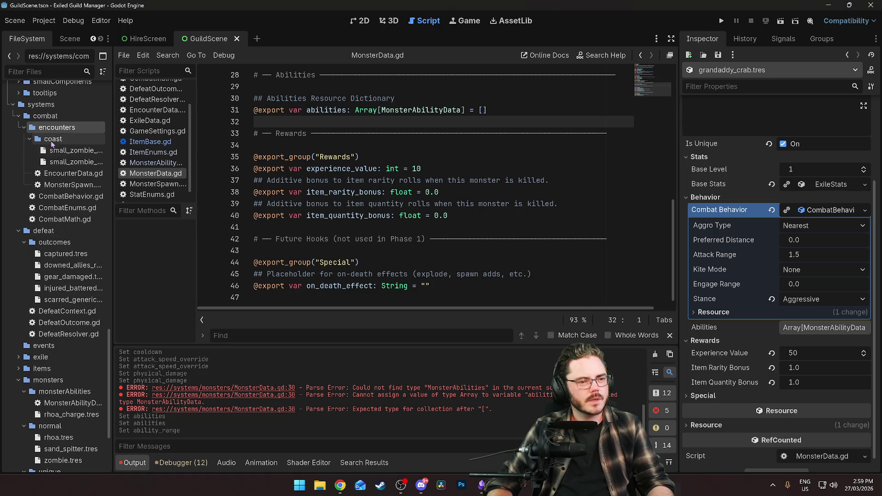
left_click(69, 161)
Start a new resource in the coast folder, pick MonsterData by mistake, and cancel.
left_click(67, 154, "shift")
right_click(63, 140)
mouse_move(84, 146)
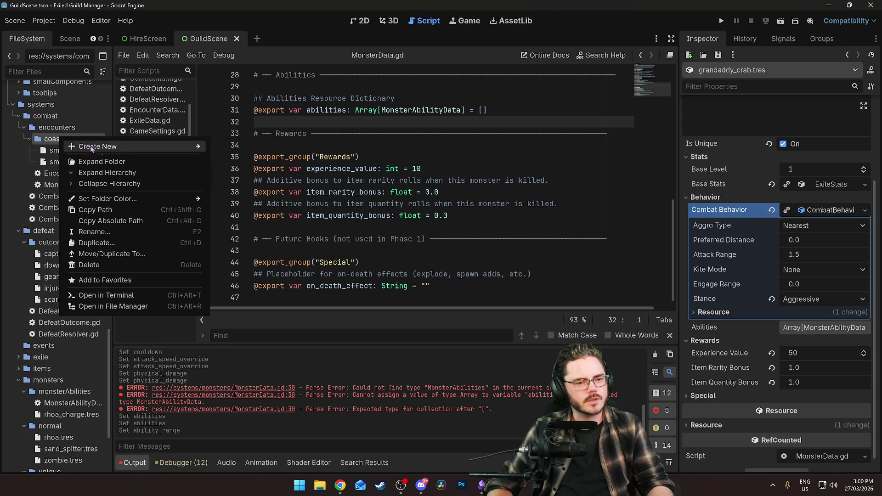
left_click(247, 178)
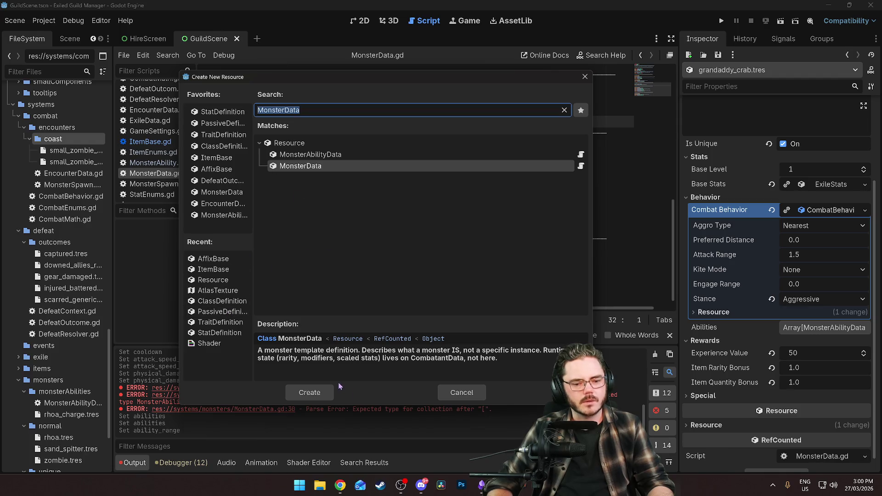
left_click(321, 390)
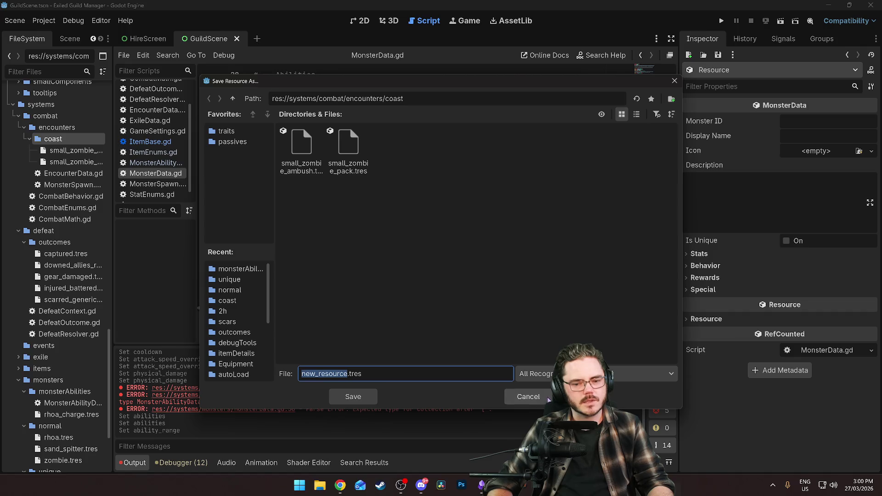
left_click(540, 398)
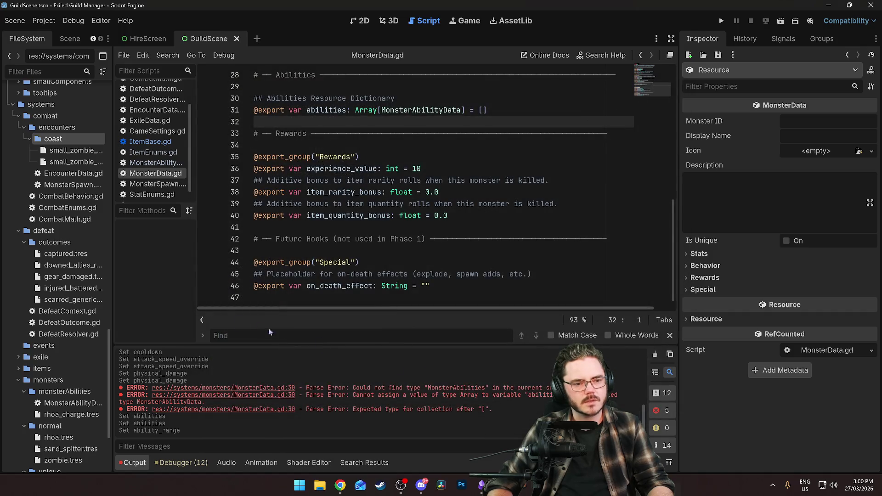
Create an EncounterData resource saved as grandaddy_crab_bossfight.tres in coast.
right_click(65, 139)
mouse_move(98, 151)
left_click(244, 183)
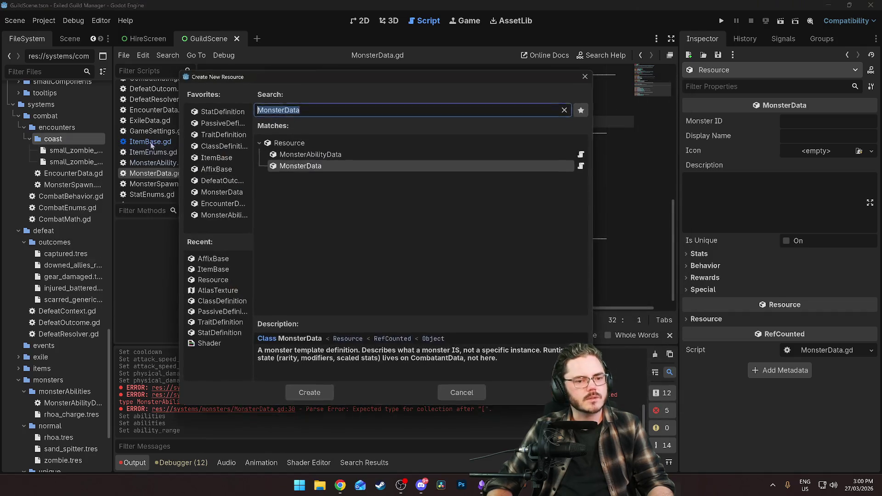
double_click(211, 204)
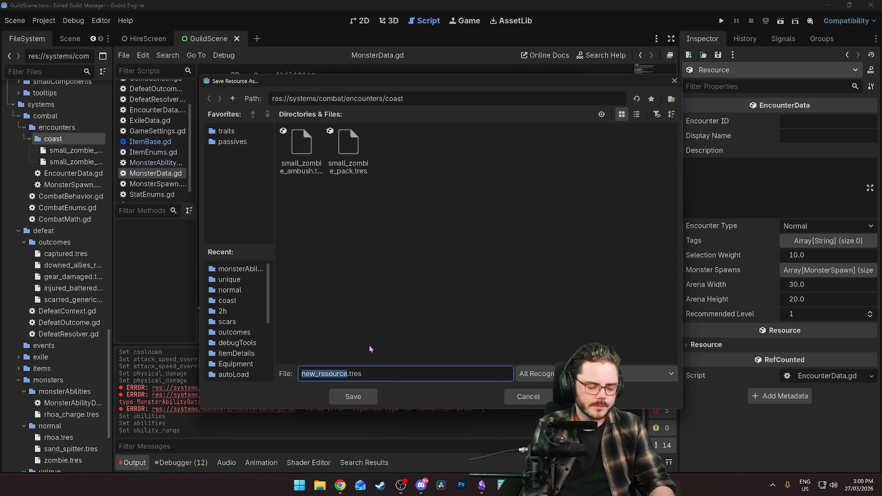
type("grandadd")
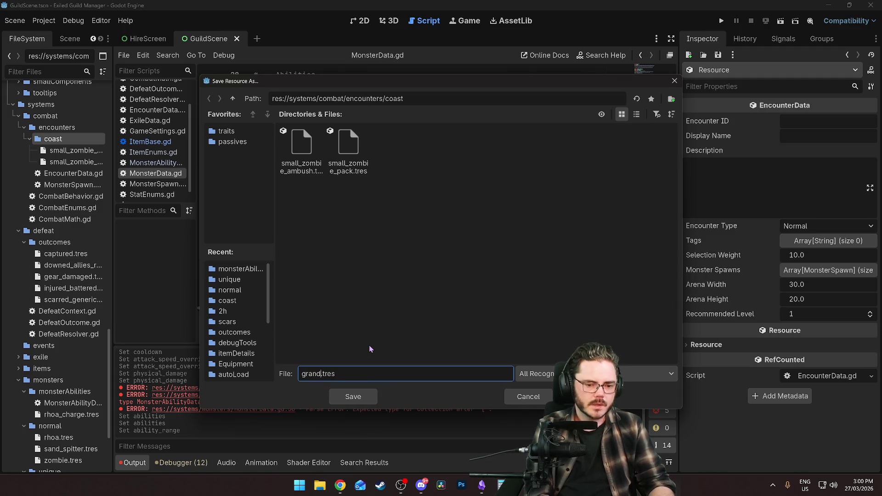
type("y")
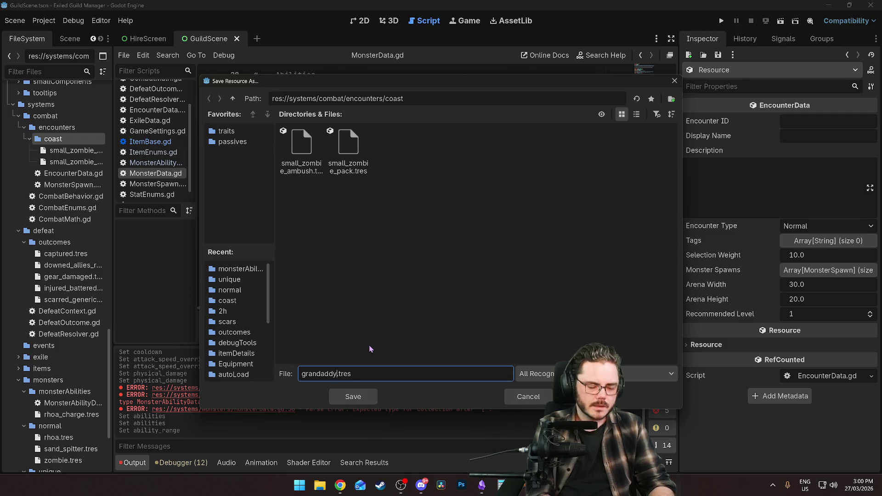
type("_crab")
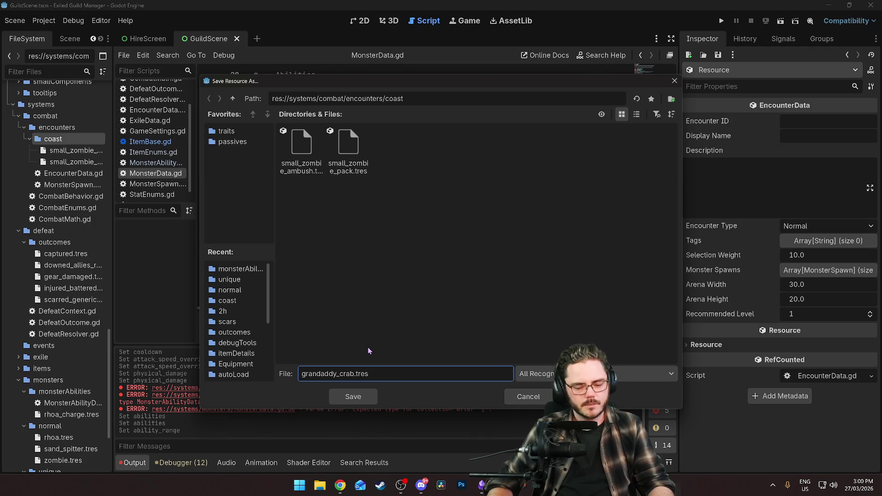
type("_bossfight")
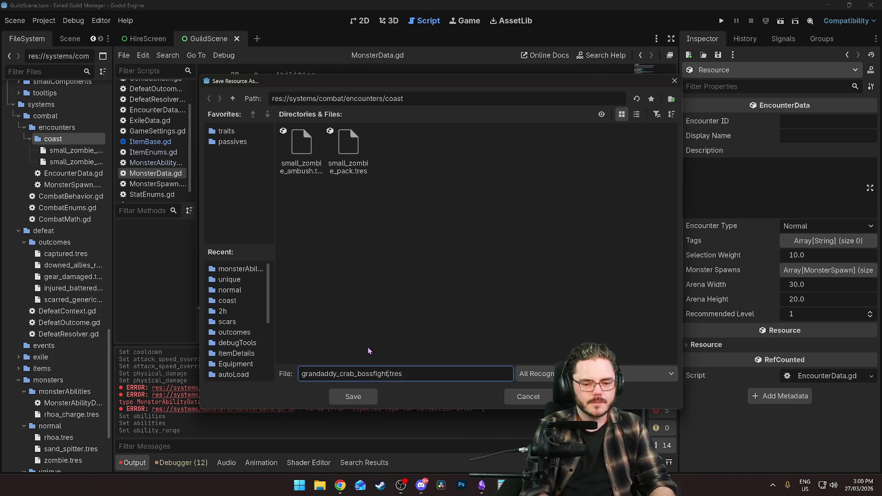
left_click(353, 397)
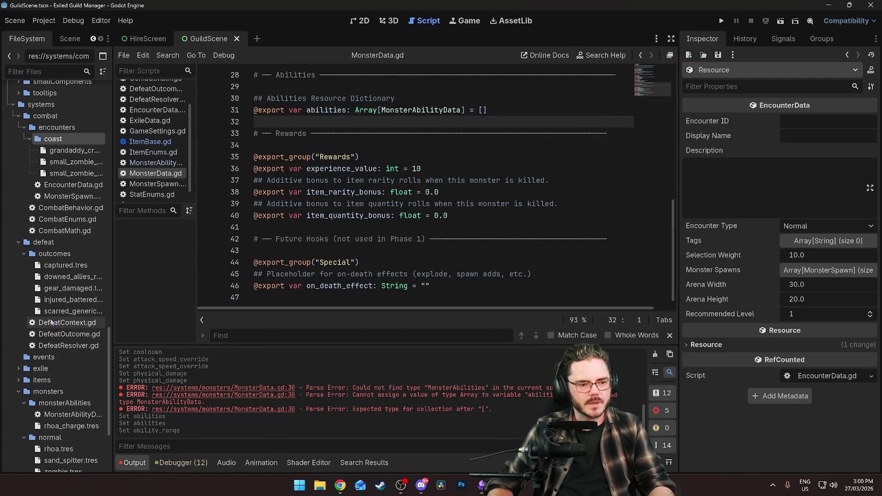
Set grandaddy_crab_bossfight.tres's Encounter Type to Boss.
left_click(73, 150)
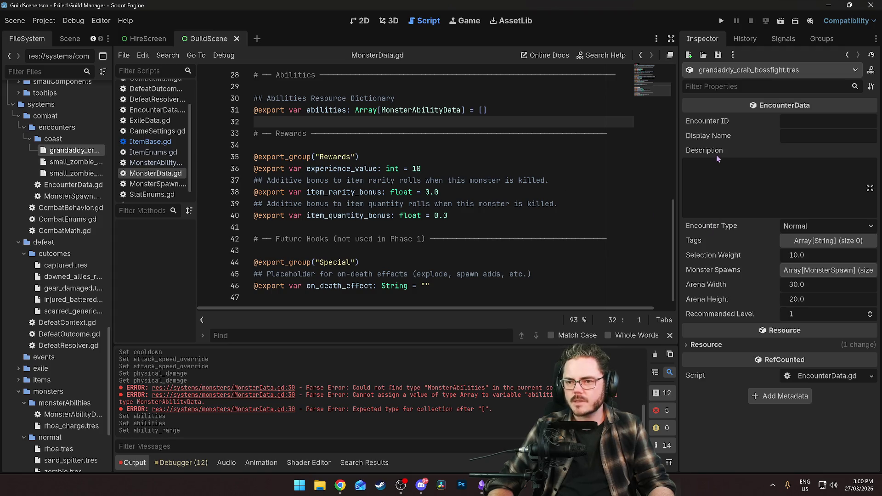
mouse_move(715, 155)
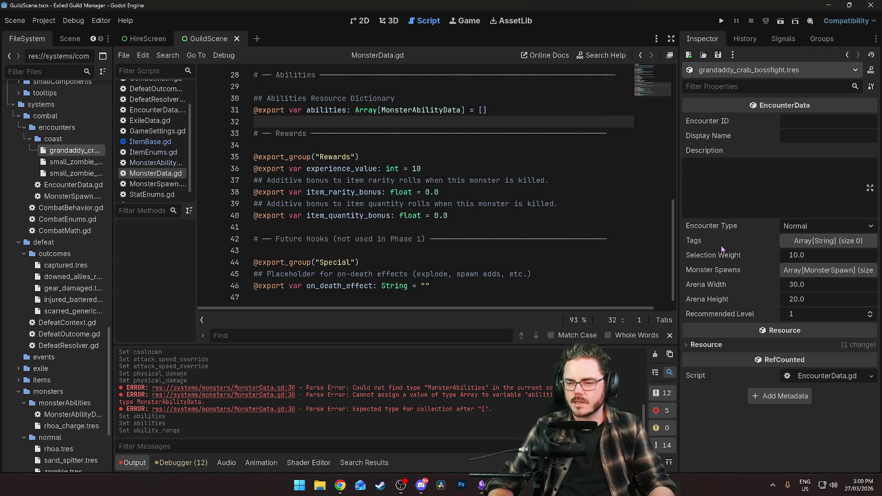
mouse_move(721, 246)
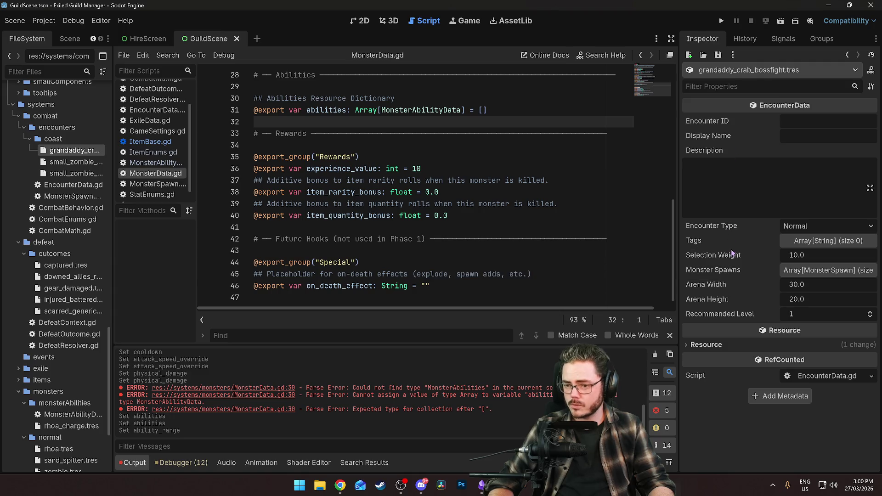
left_click(799, 226)
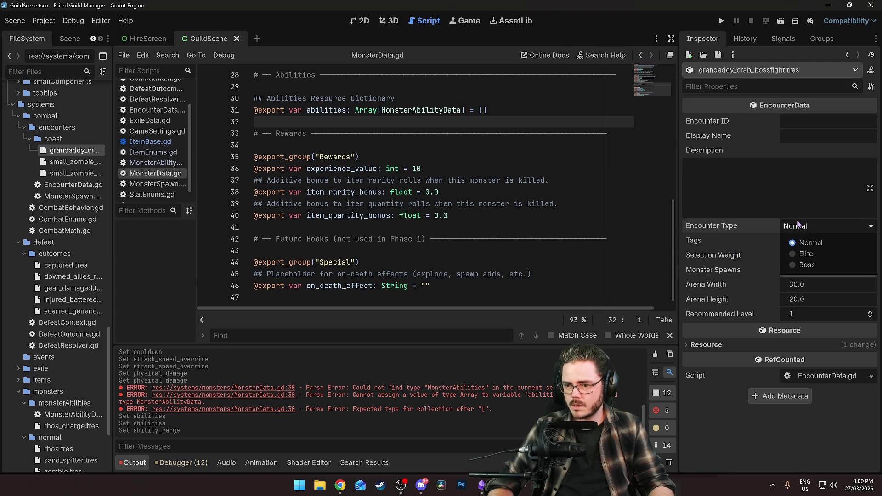
left_click(801, 266)
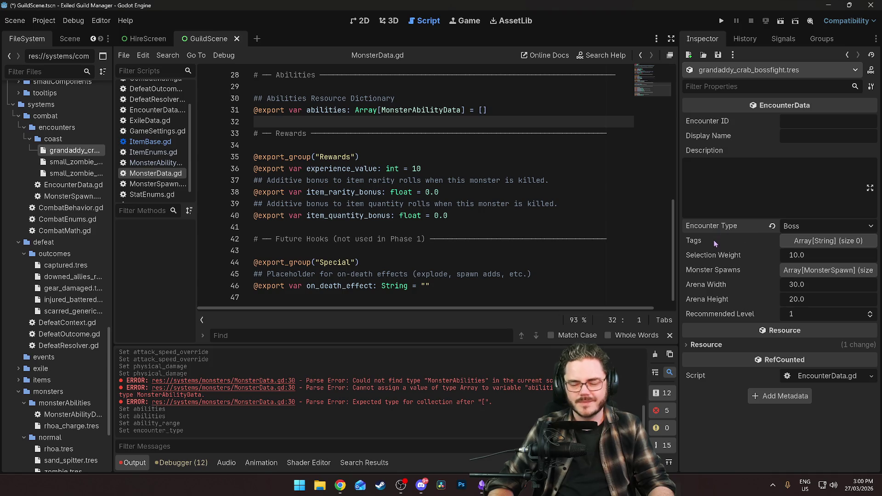
Reconfirm Boss as the encounter type and click into the encounter description.
mouse_move(713, 240)
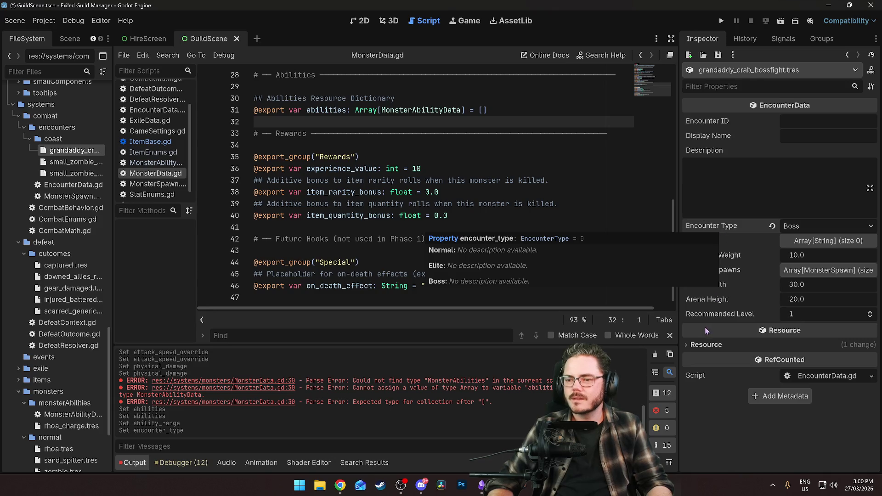
left_click(713, 202)
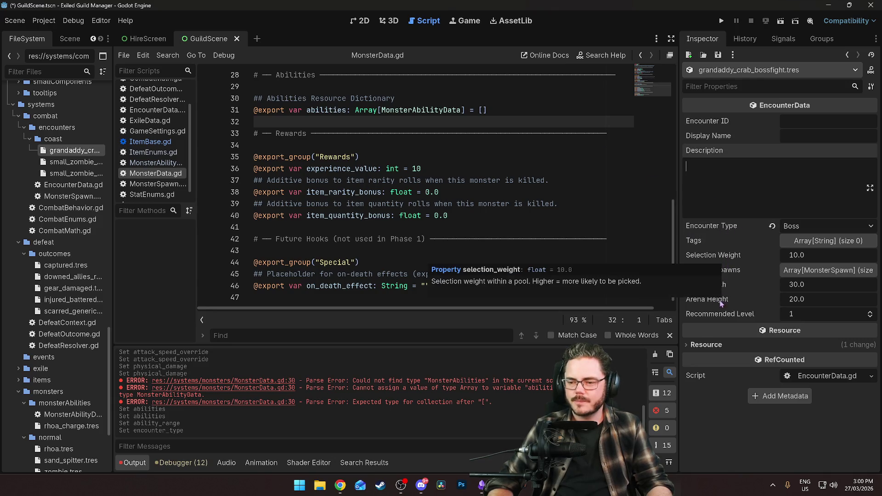
left_click(792, 227)
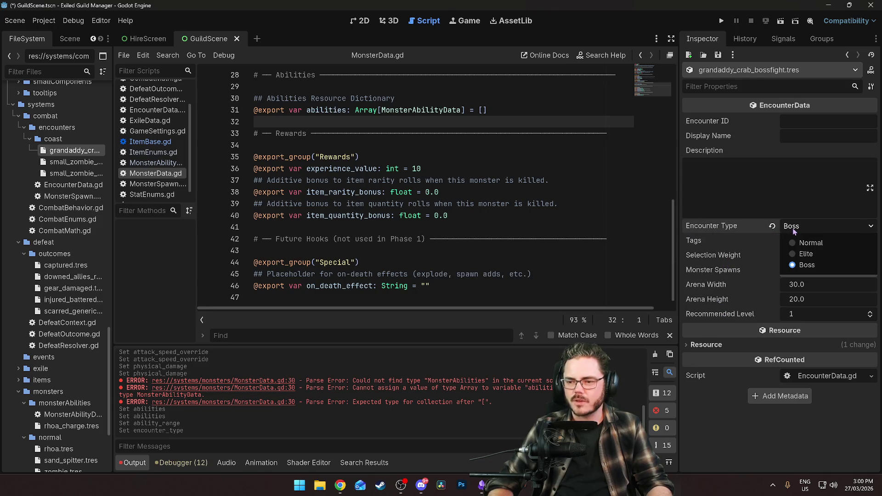
left_click(802, 264)
left_click(715, 187)
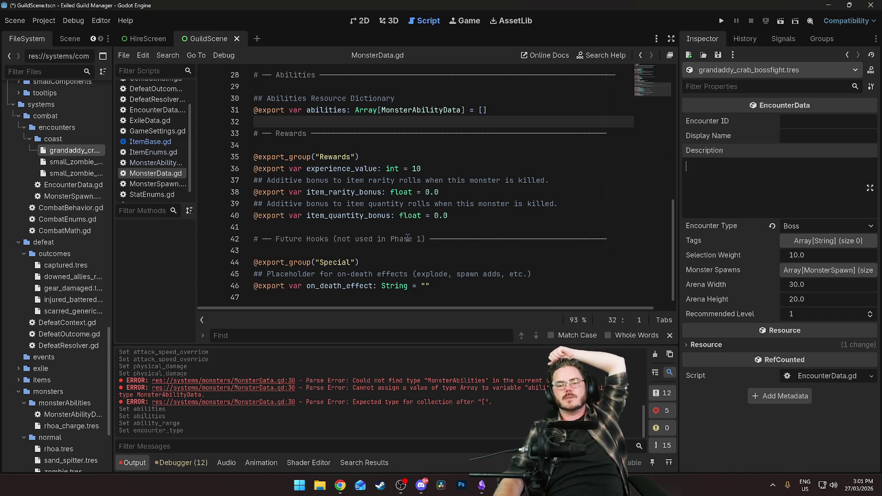
scroll(414, 236, "up", 9)
scroll(414, 236, "down", 9)
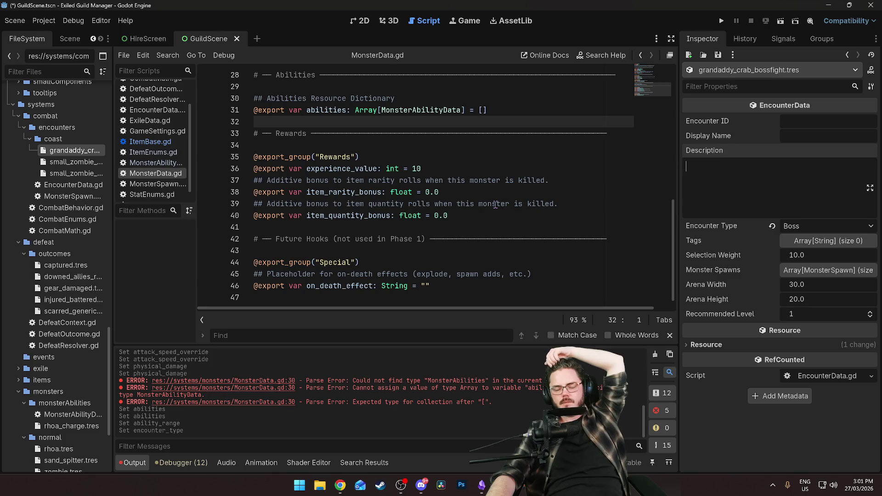
scroll(657, 230, "up", 2)
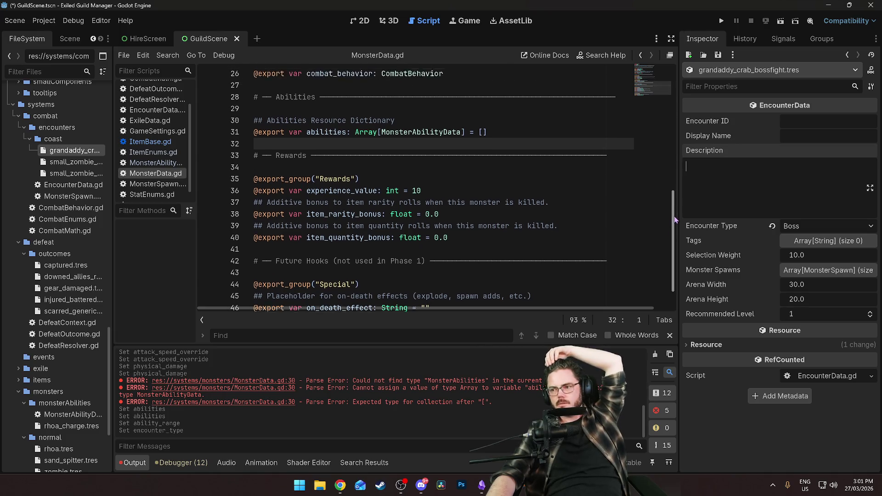
scroll(652, 243, "down", 2)
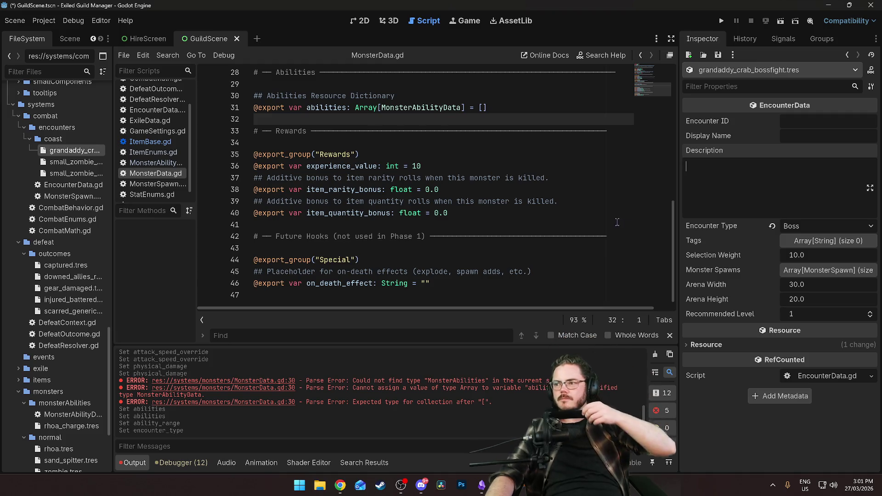
left_click(588, 184)
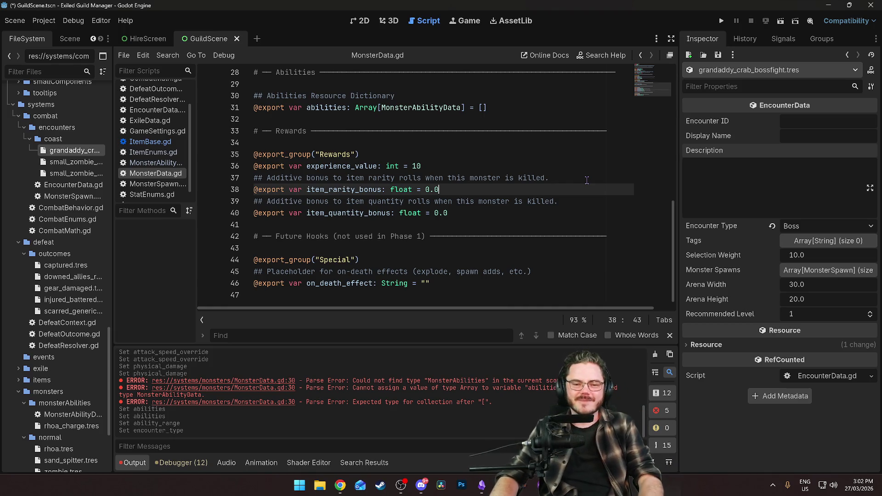
left_click(529, 221)
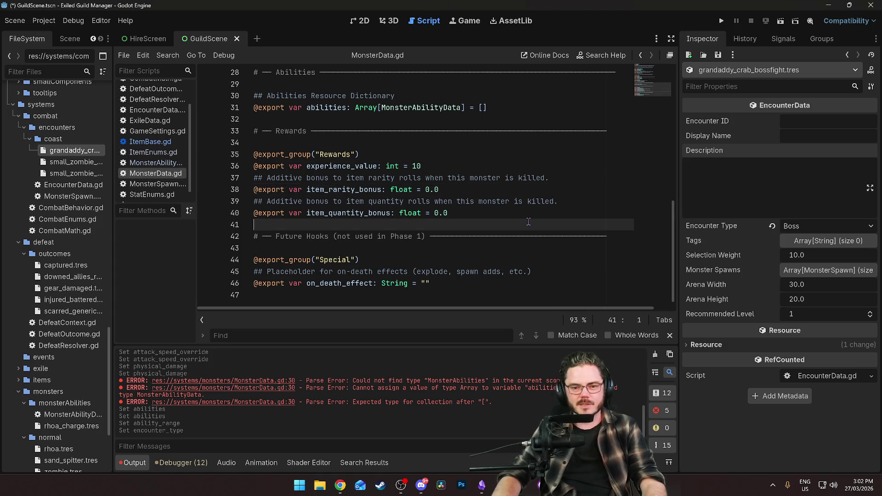
Save, glance over ItemBase.gd, CombatEnums.gd and STAT_REFERENCE.md, then Alt+Tab to GitHub Desktop.
key("ctrl+s")
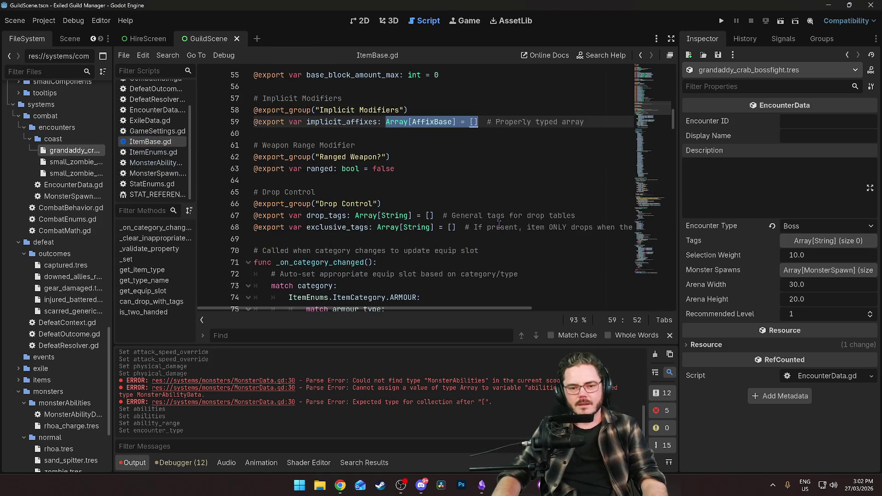
left_click(468, 168)
key("alt+Left")
key("alt+Left")
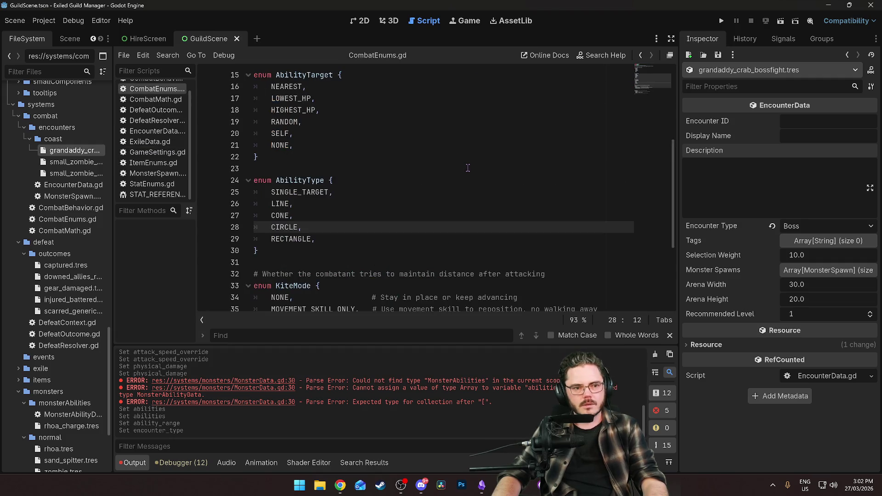
left_click(468, 167)
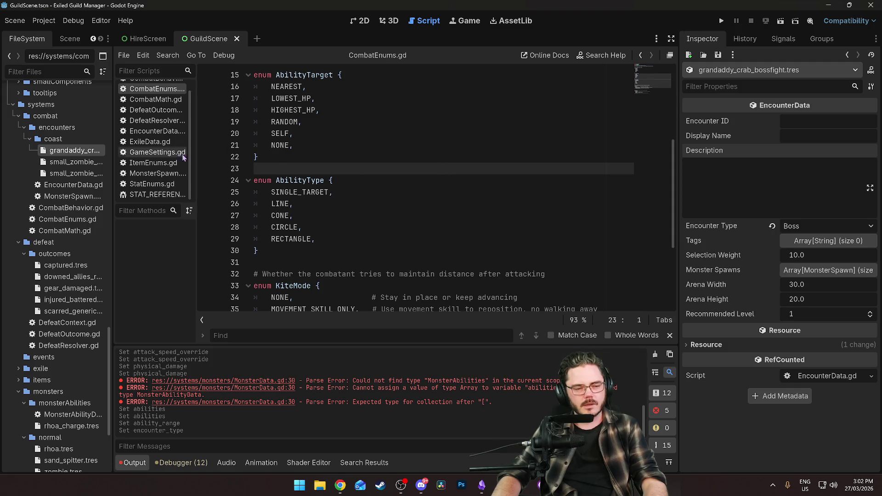
left_click(159, 195)
left_click(448, 169)
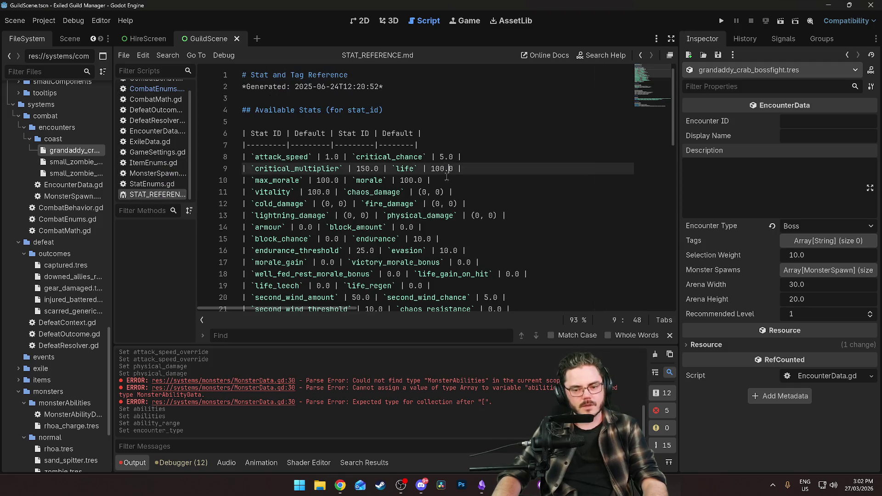
key("alt+Tab")
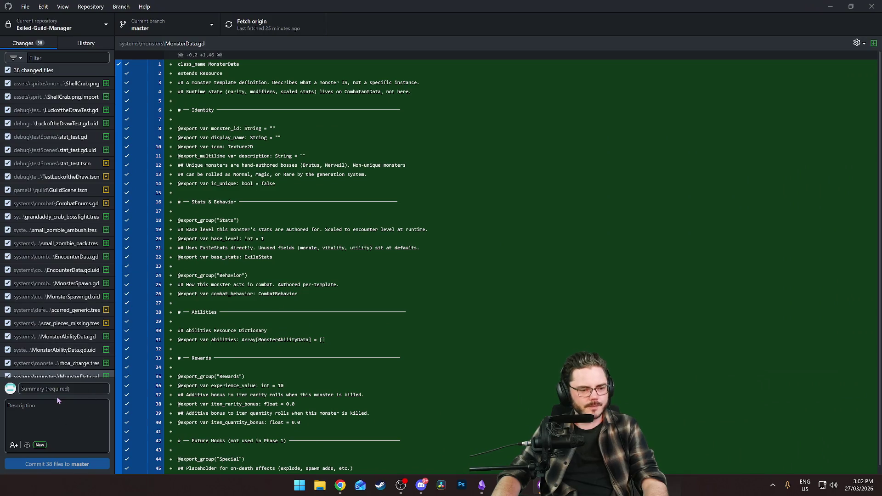
Commit the 38 changed files to master as 'Monsters, MonsterAbility, StatEnums' and push to origin.
type("Mons")
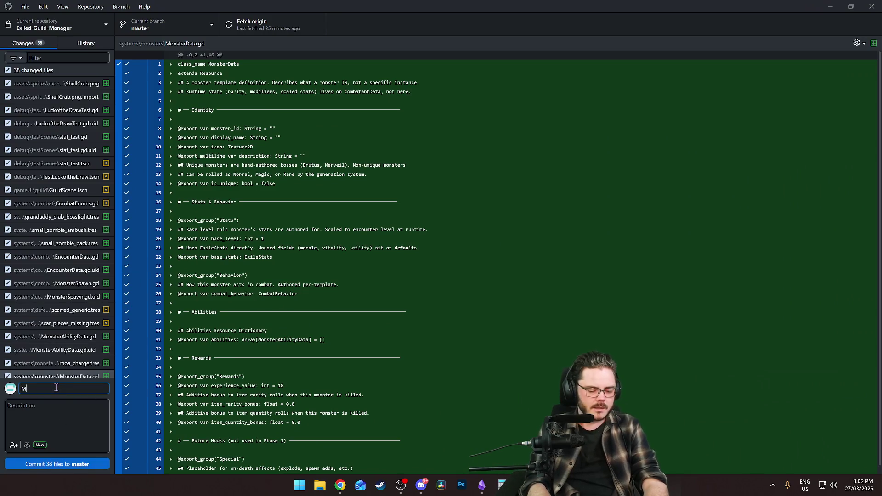
type("et")
type("ters,")
type("MonsterAbi")
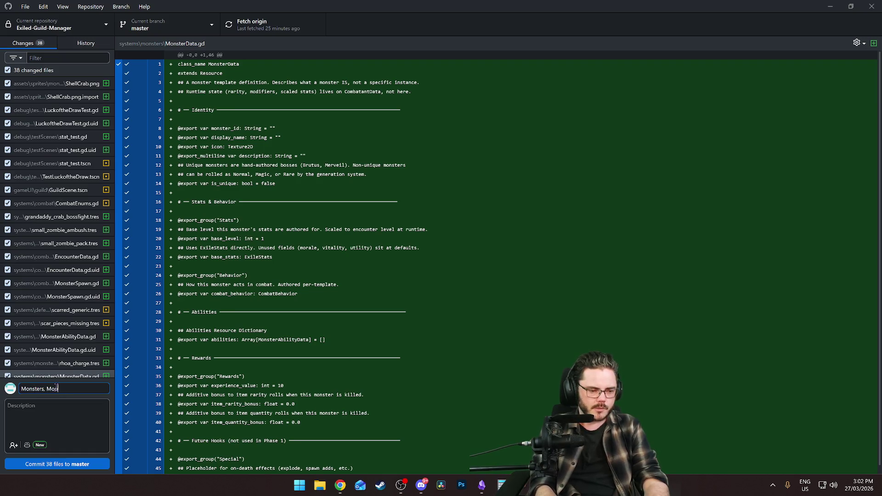
type("lity")
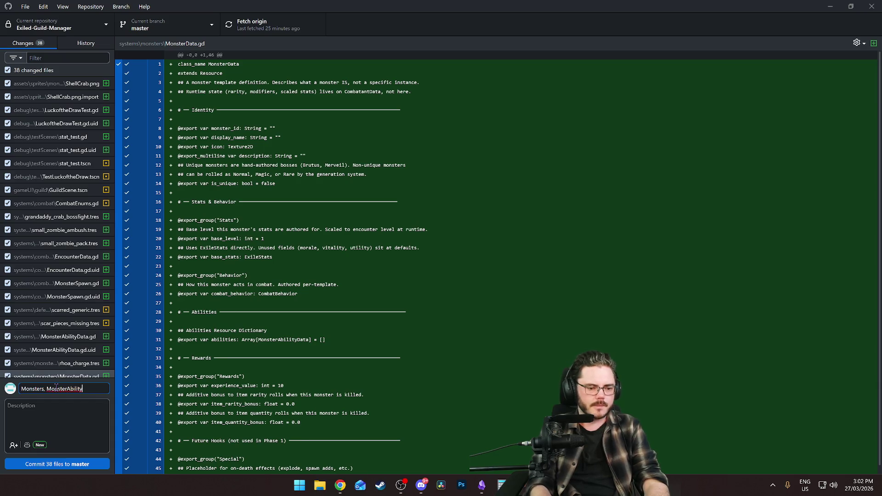
left_click(80, 421)
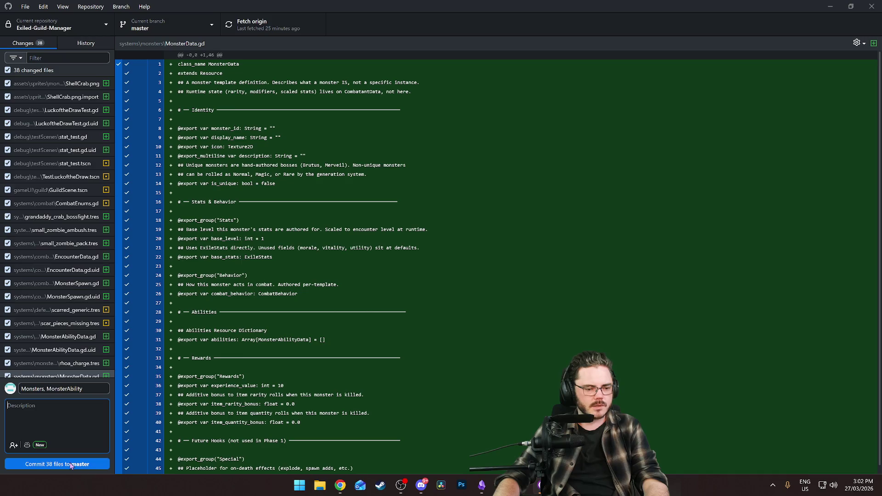
scroll(61, 239, "down", 5)
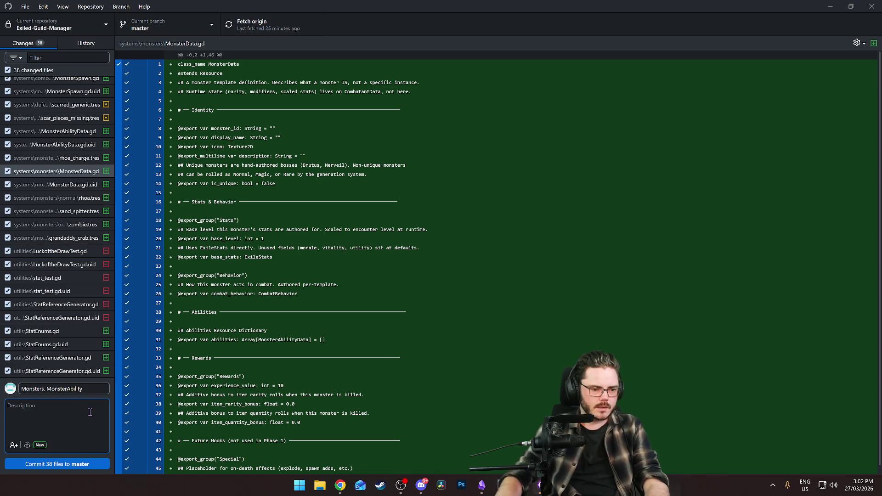
left_click(93, 390)
type(", Sta")
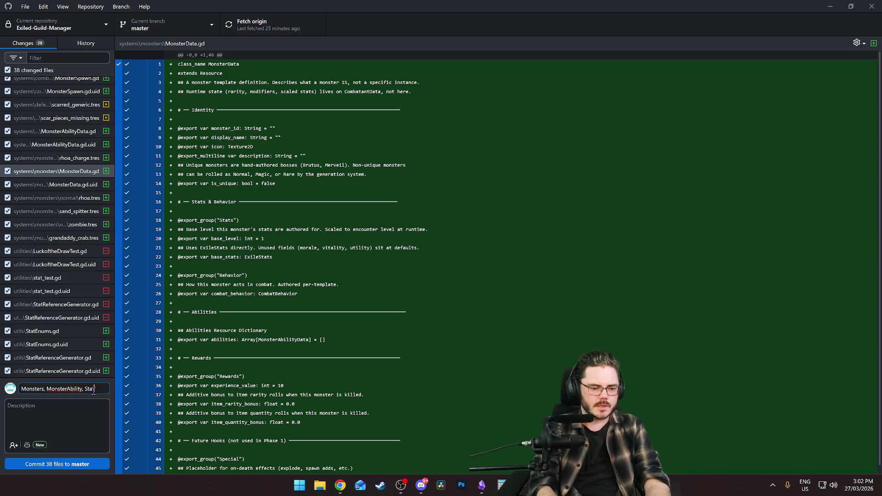
type("tEnums")
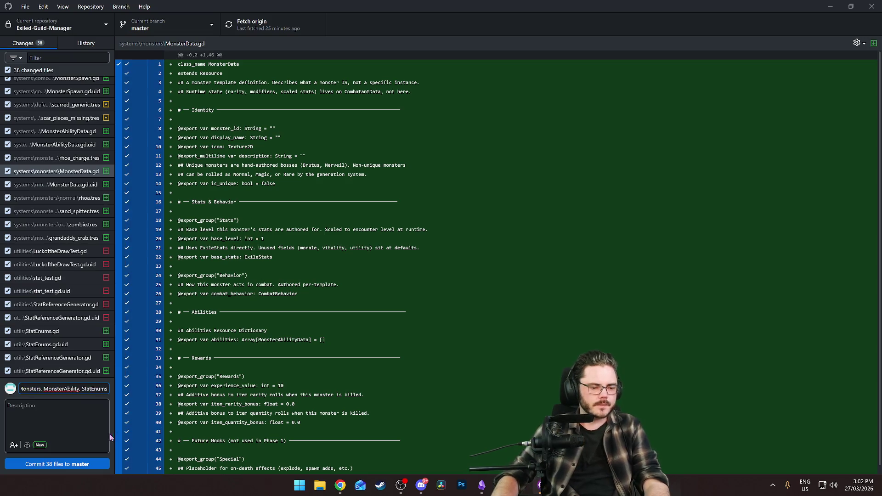
left_click(58, 464)
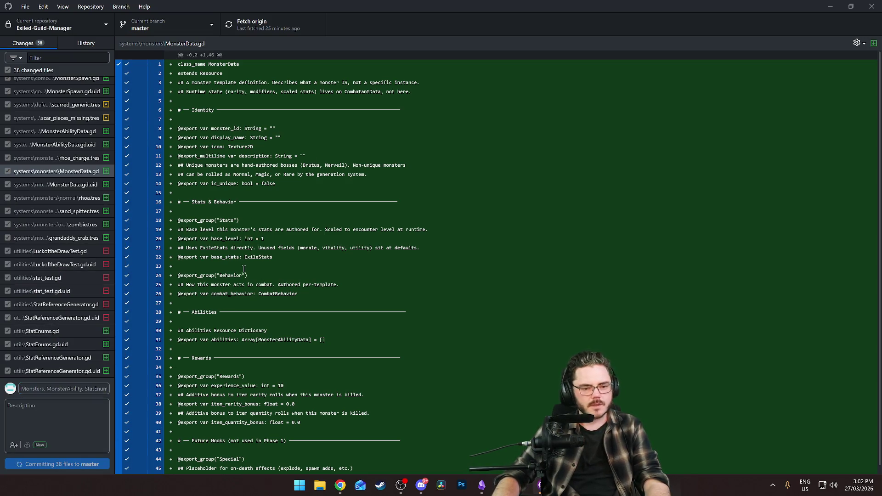
left_click(603, 130)
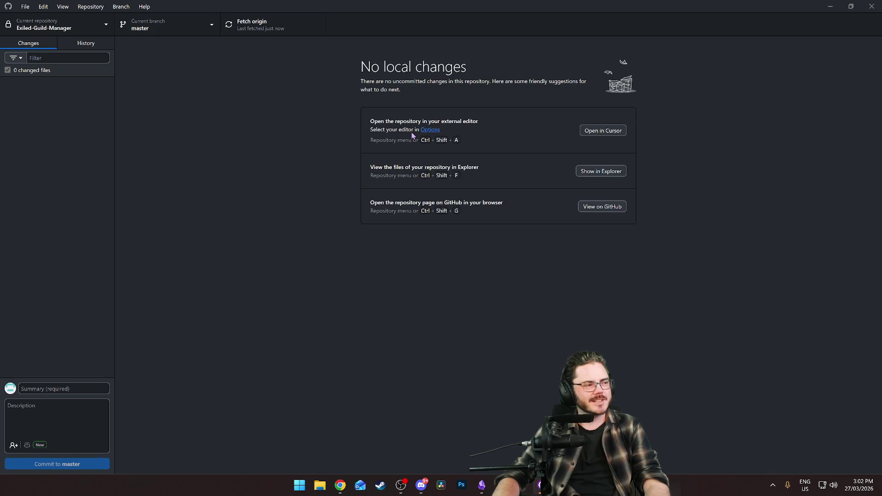
Minimize GitHub Desktop and return to the Godot editor showing the STAT_REFERENCE.md stat table.
left_click(830, 7)
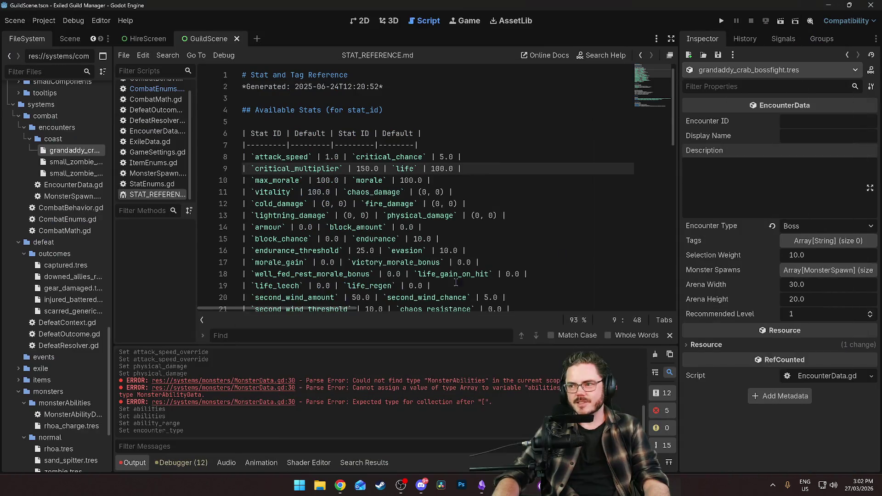
left_click(403, 262)
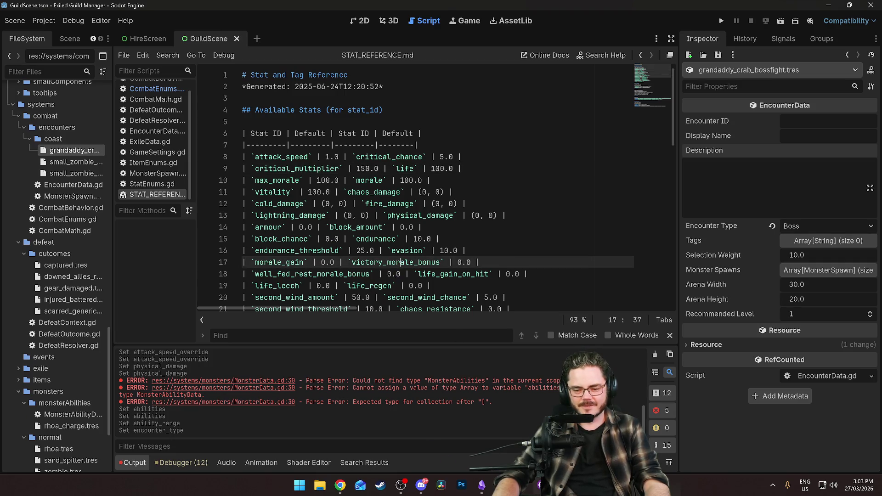
mouse_move(538, 486)
left_click(441, 227)
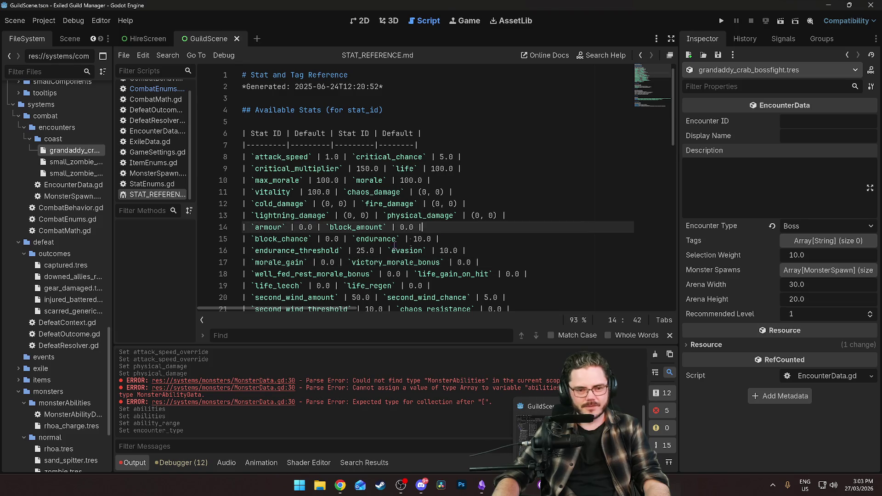
scroll(70, 348, "down", 5)
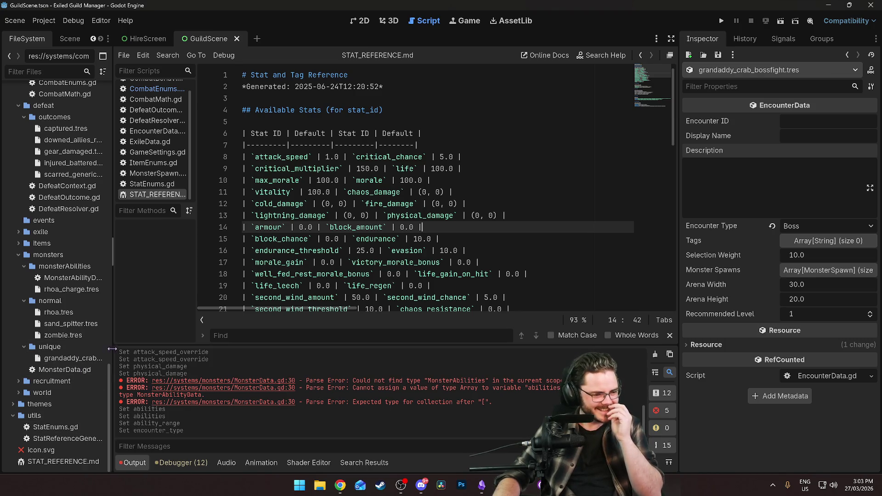
scroll(92, 367, "up", 10)
scroll(83, 349, "down", 10)
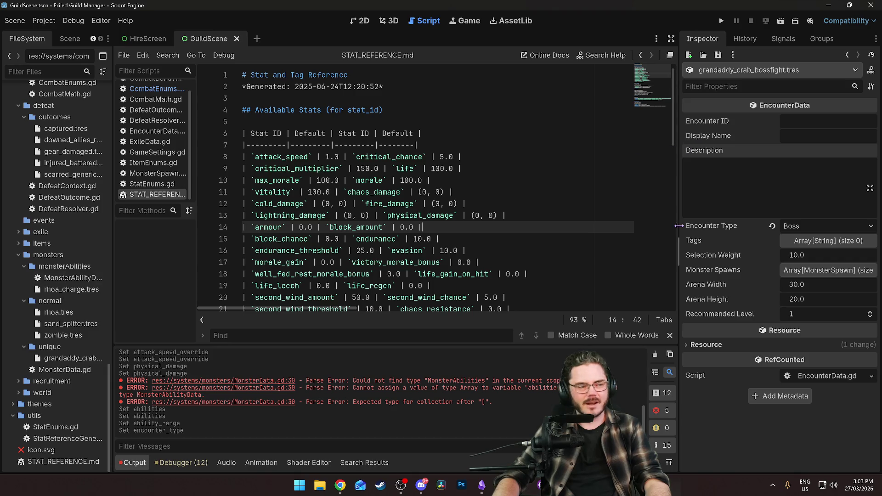
left_click(340, 485)
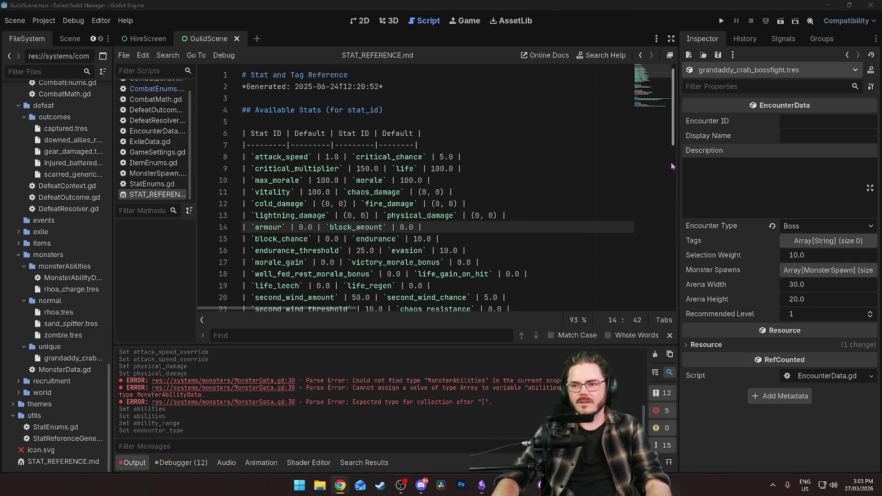
Set ID grandaddy_crab_bossfight, display name 'The Grandaddy Crab', description 'Will you manage to kill a grandaddy crab?'.
left_click(782, 120)
type("grandaddy")
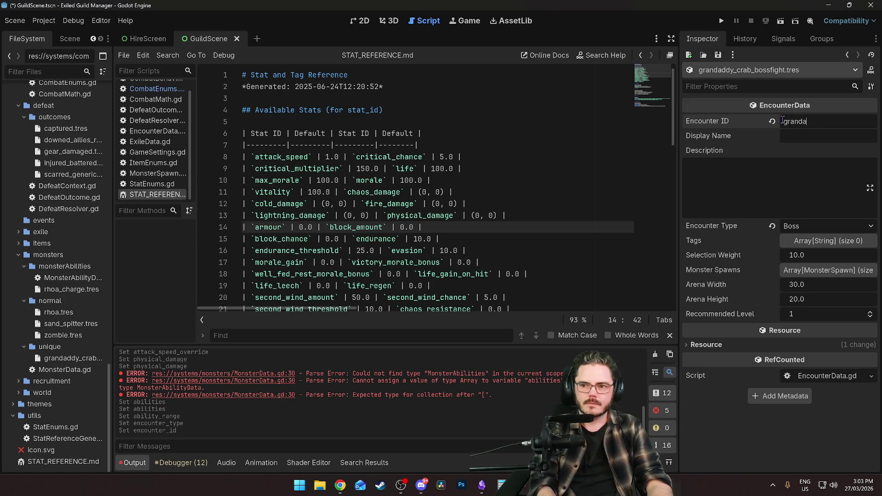
type("_crab_bos")
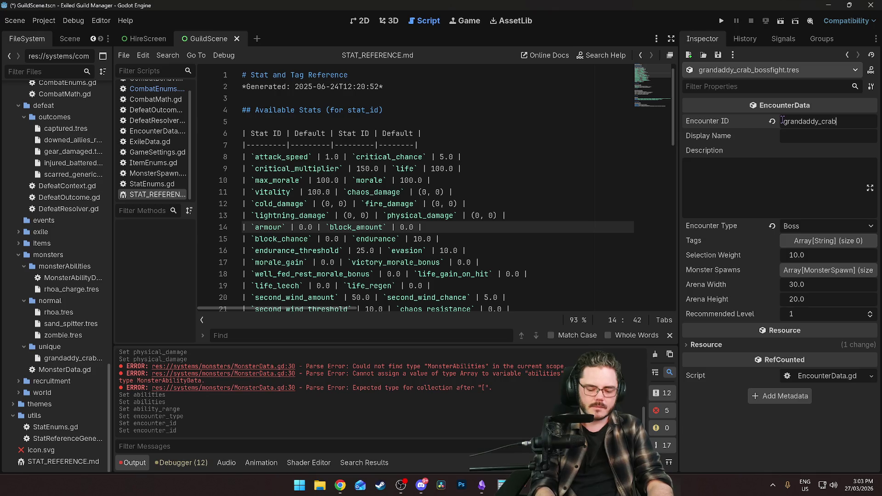
type("sfight")
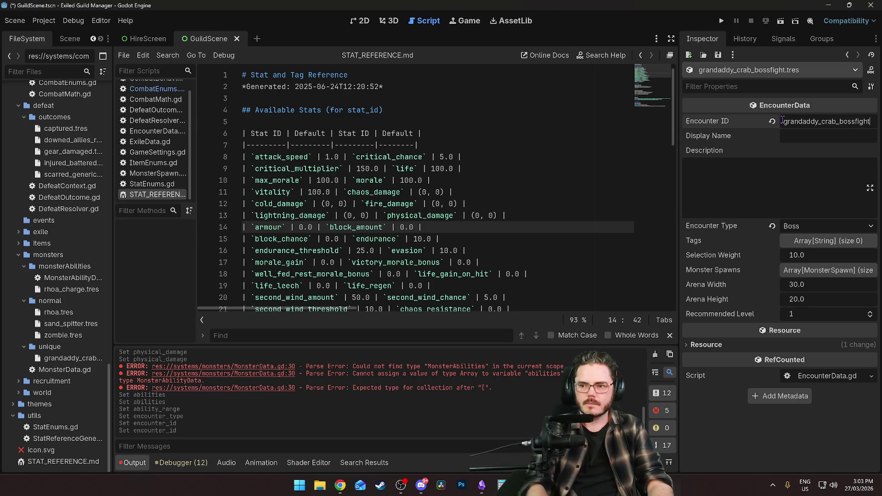
left_click(798, 135)
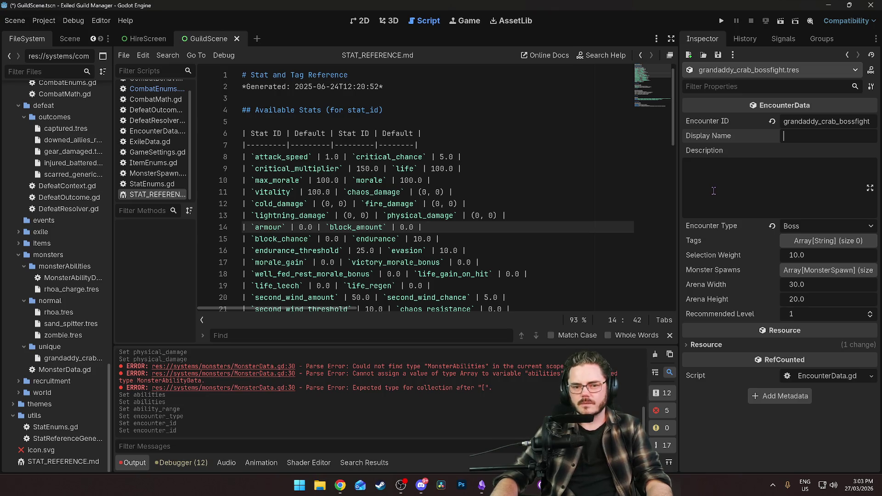
type("The Gr")
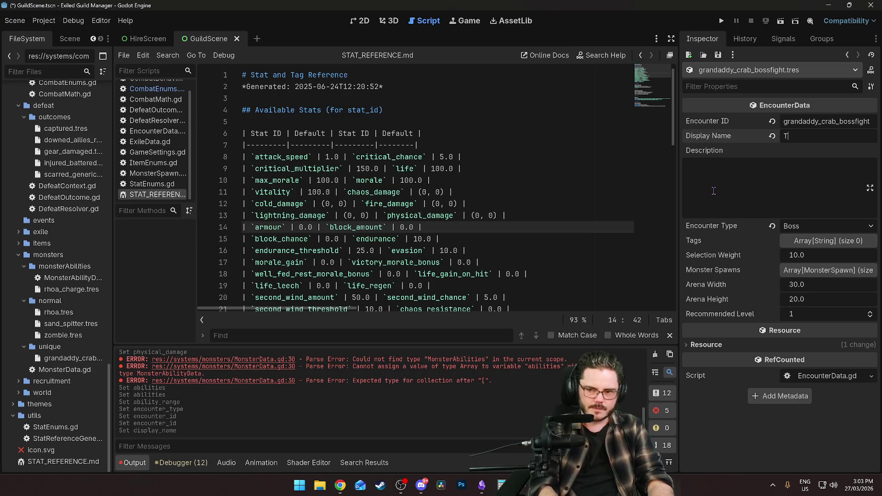
type("andaddy Crab")
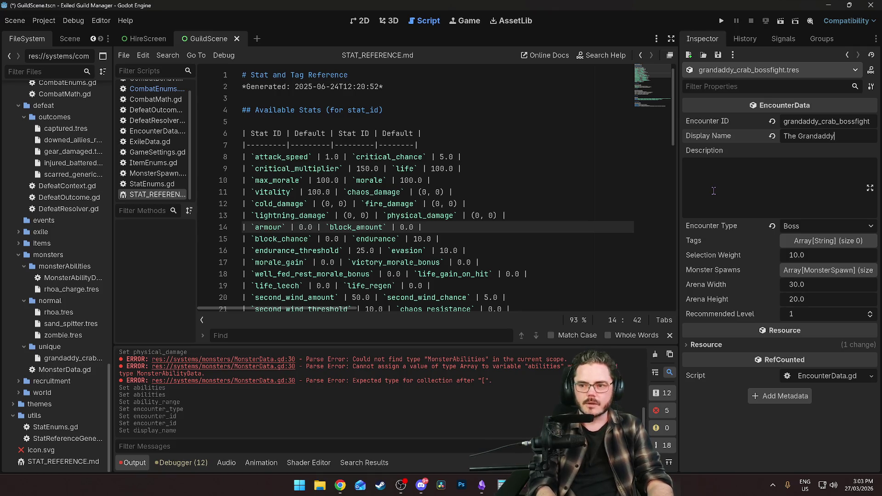
left_click(713, 191)
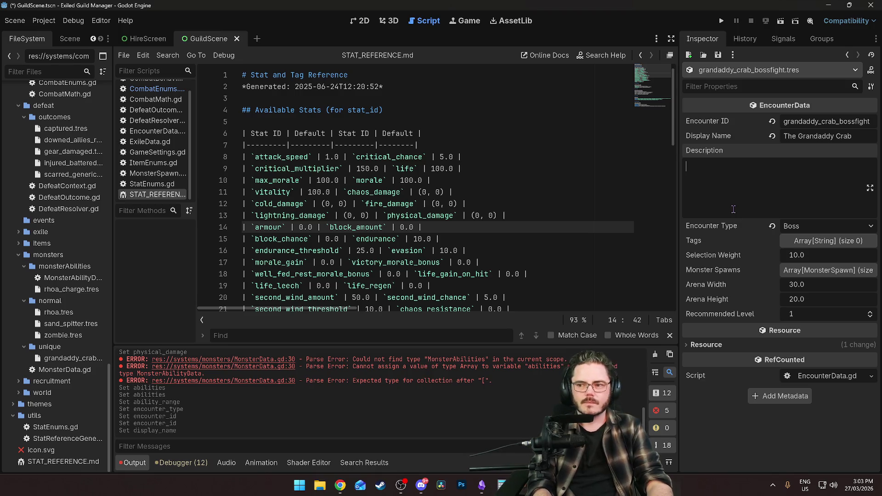
type("Will you m")
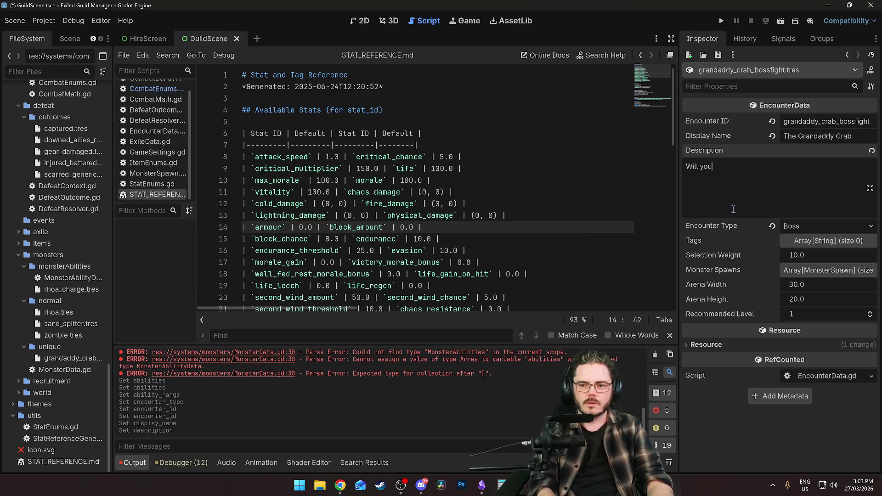
type("anage to kill a ")
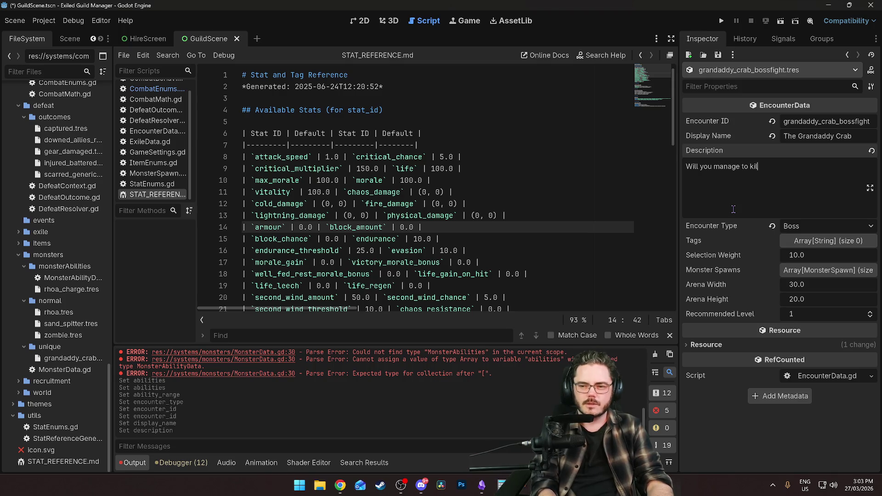
type("grandaddy crab")
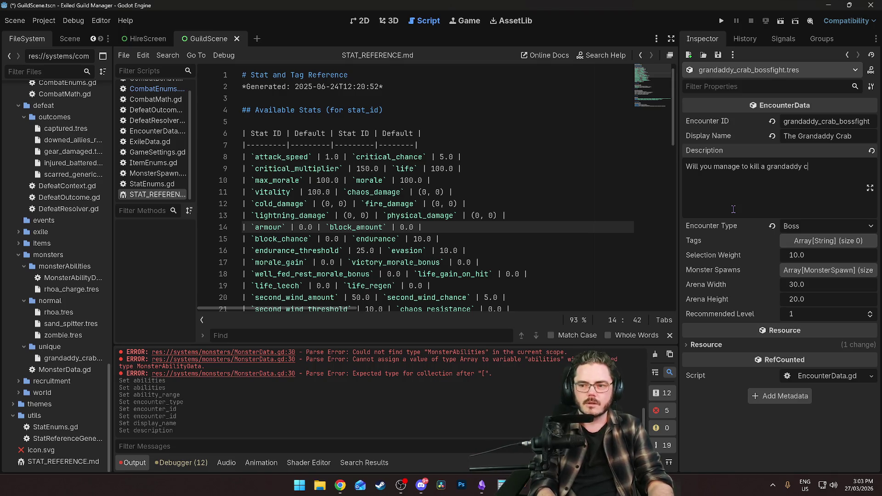
type("?")
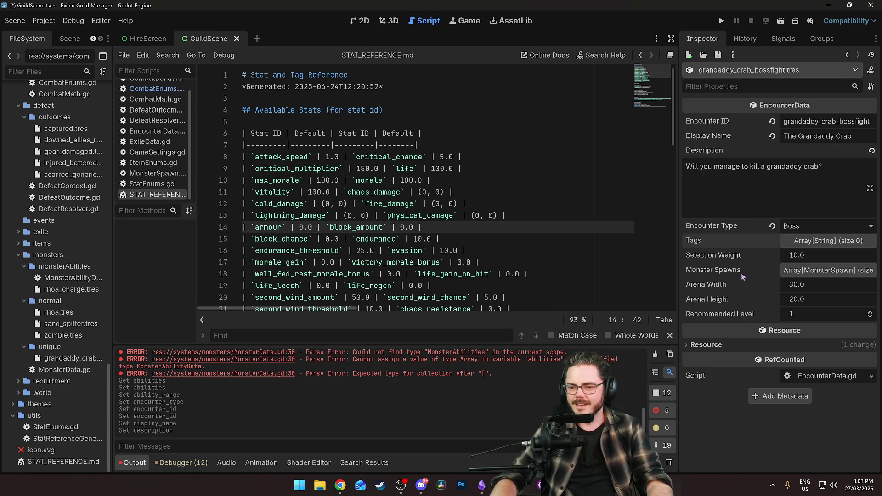
Add the tag 'coast' to the encounter's Tags list.
left_click(802, 273)
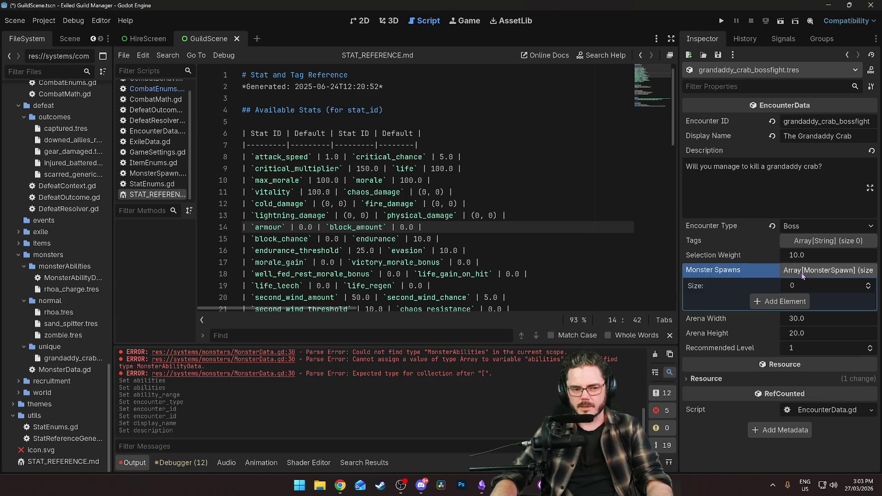
left_click(787, 241)
left_click(782, 271)
type("coast")
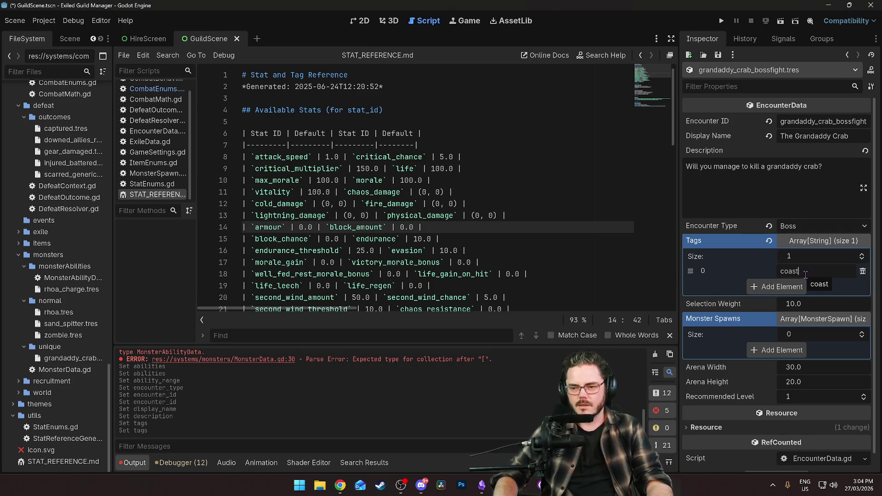
key("Return")
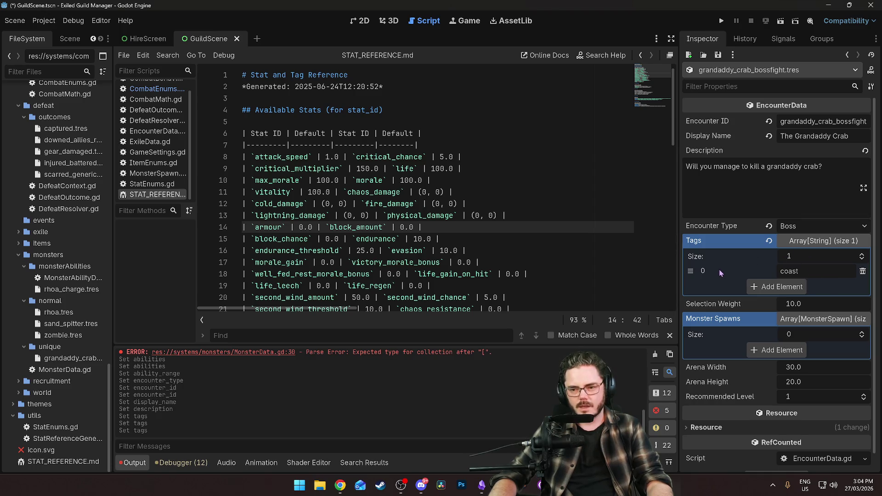
Add a first, empty element to the Monster Spawns list.
scroll(720, 273, "down", 1)
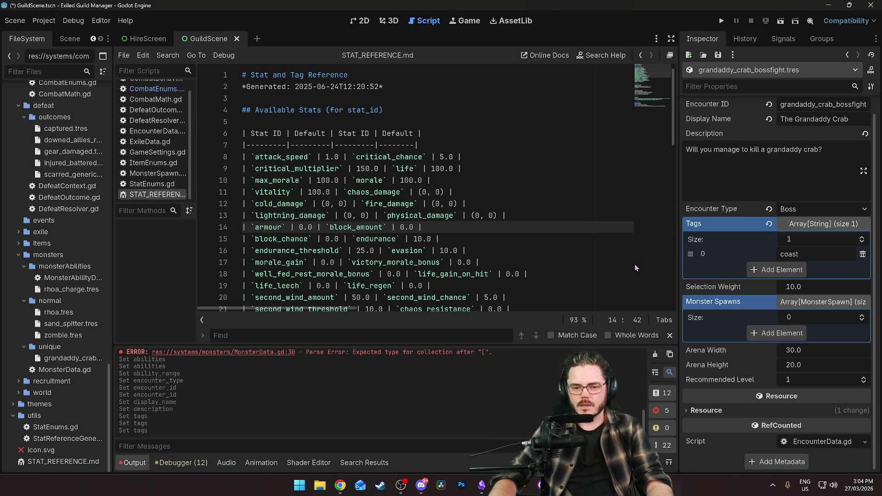
scroll(102, 275, "up", 10)
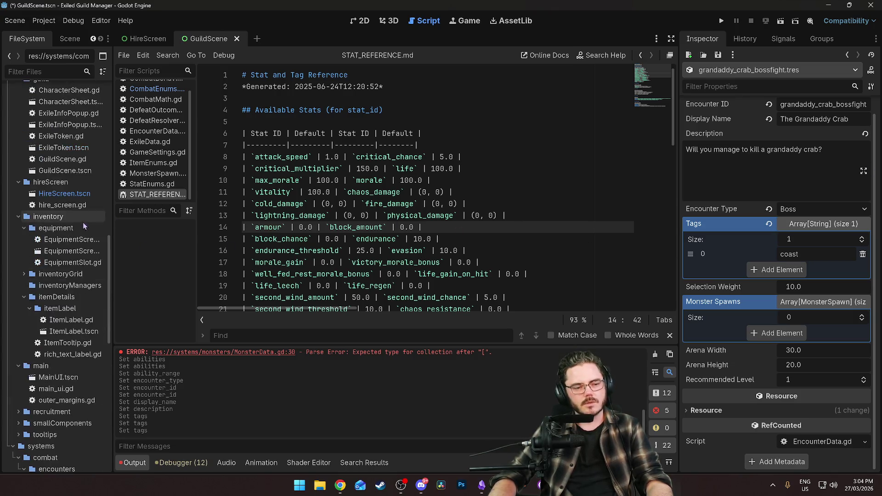
scroll(103, 275, "up", 15)
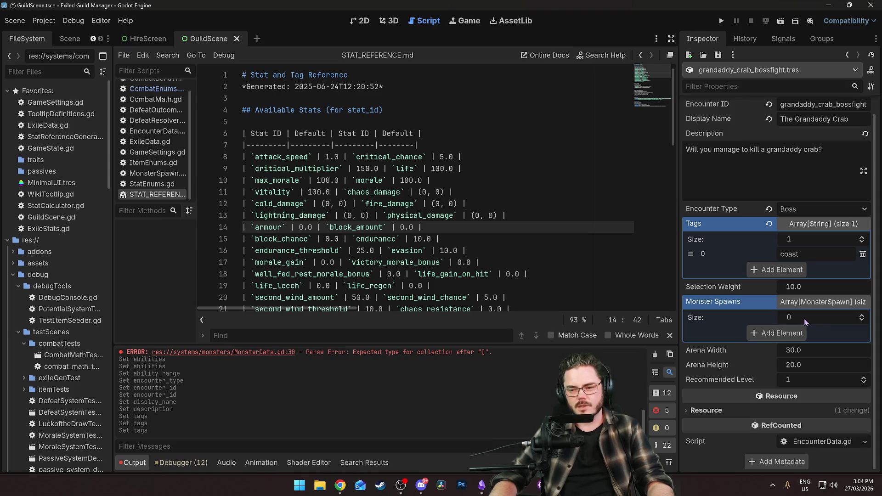
left_click(803, 334)
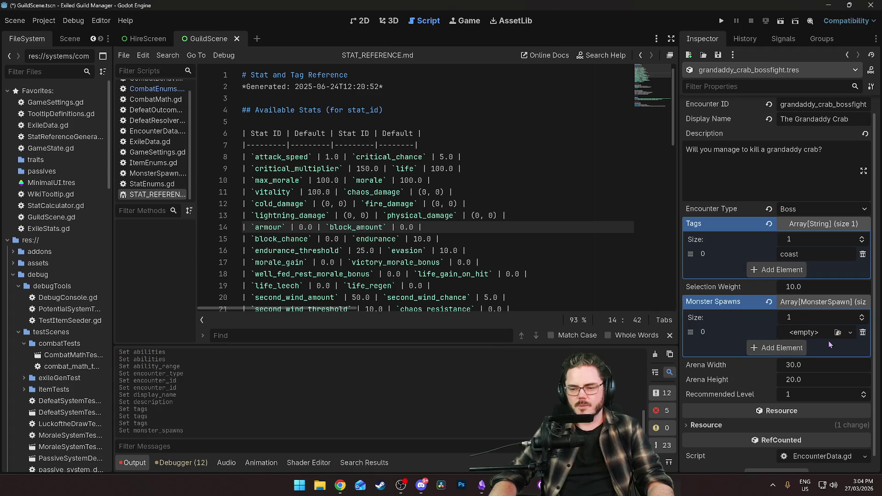
Fill spawn slot 0 with a new MonsterSpawn of grandaddy_crab.tres, position hint Backline.
left_click(795, 336)
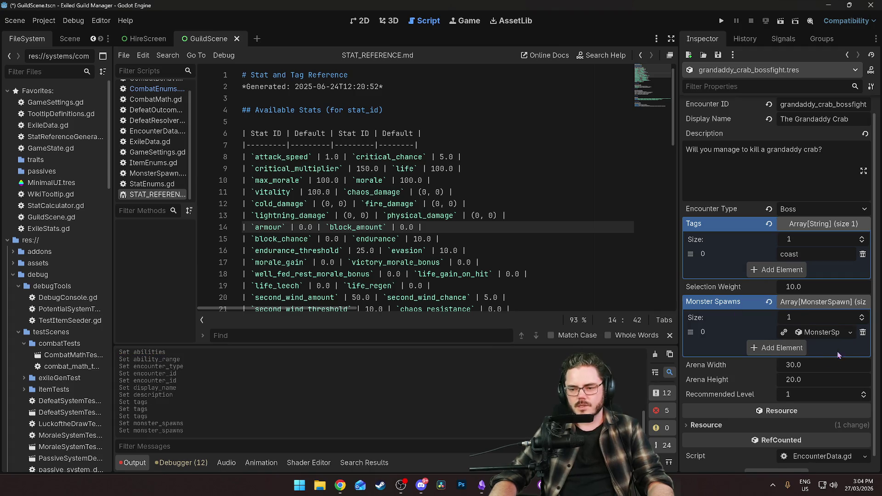
left_click(825, 351)
left_click(840, 352)
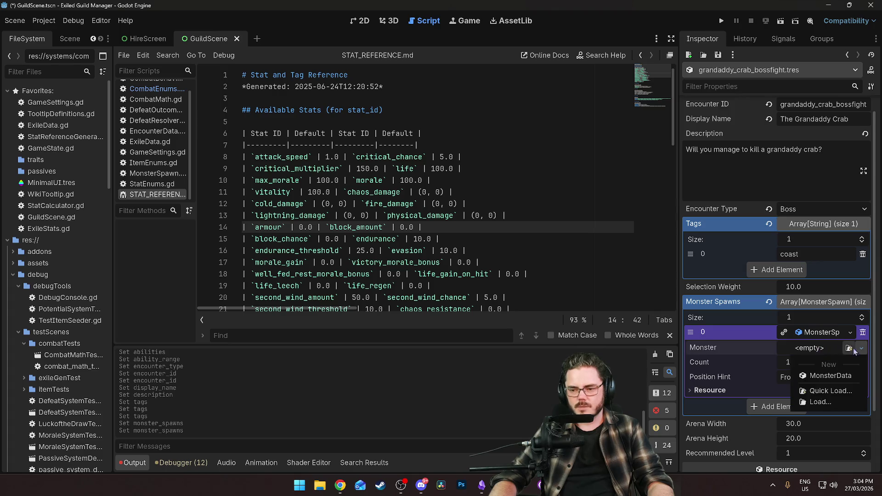
left_click(839, 392)
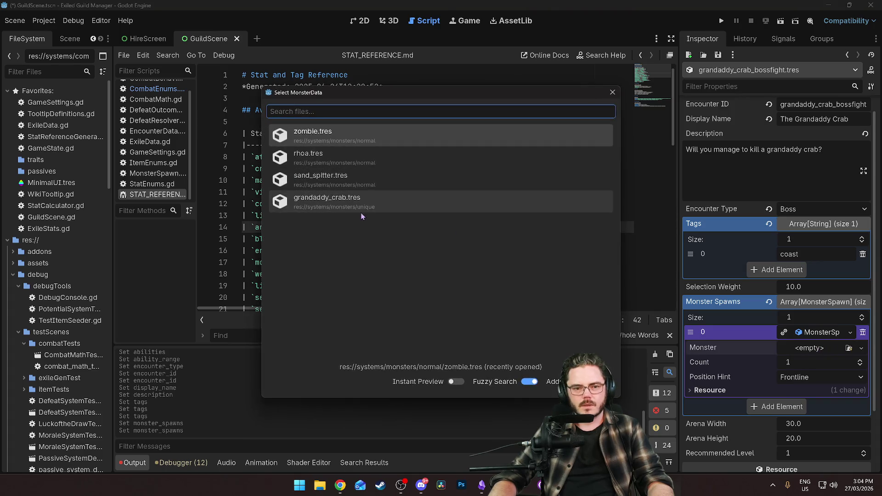
left_click(358, 207)
scroll(804, 345, "down", 1)
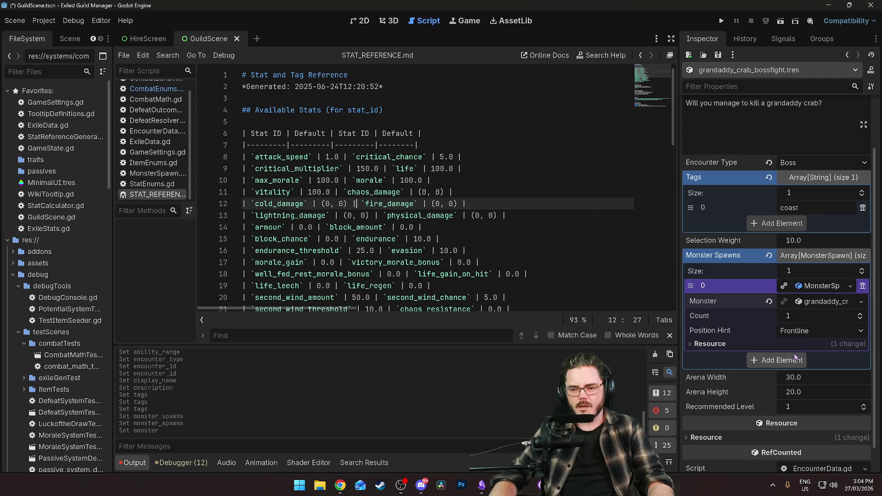
left_click(807, 332)
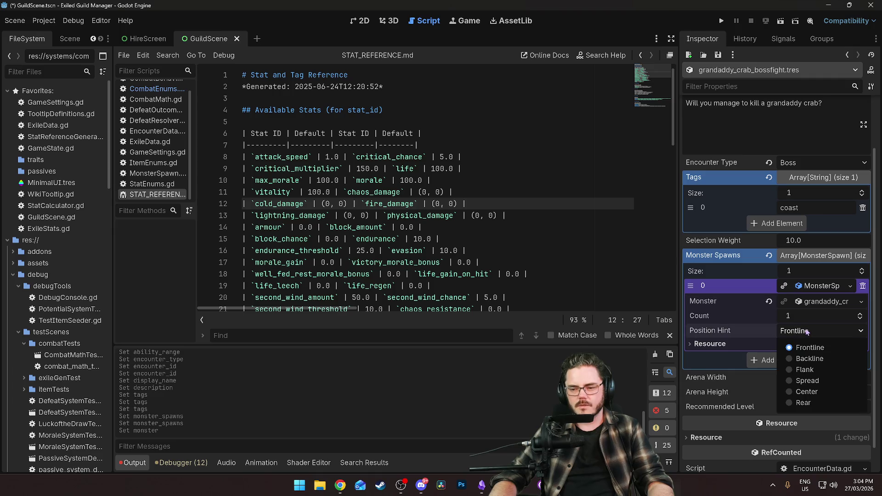
left_click(808, 359)
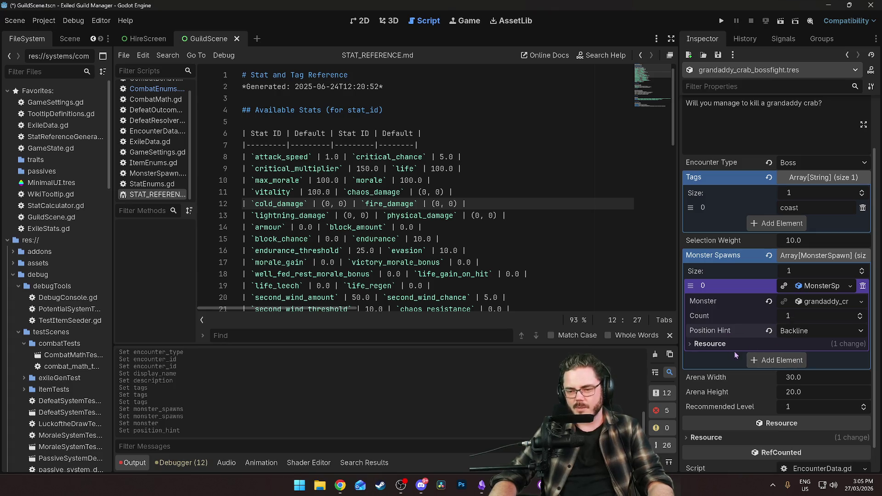
left_click(710, 344)
left_click(734, 344)
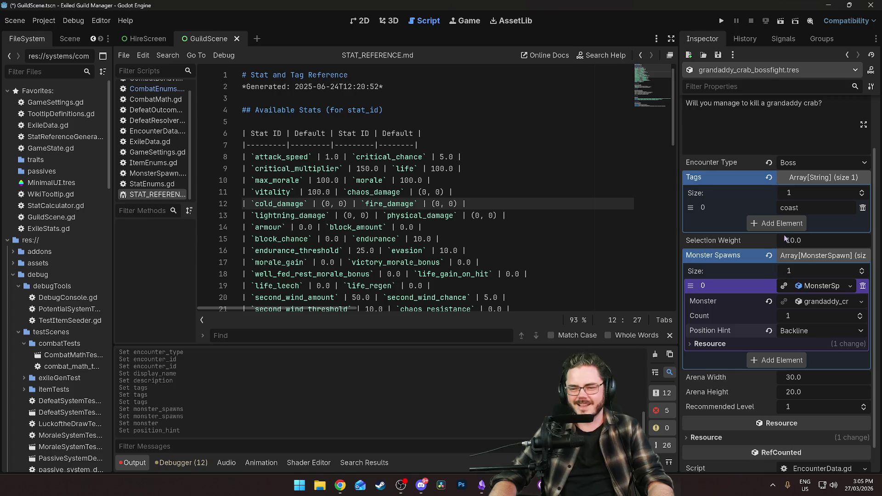
Add a second spawn slot holding a new MonsterSpawn with sand_spitter.tres as its monster.
left_click(784, 365)
left_click(849, 360)
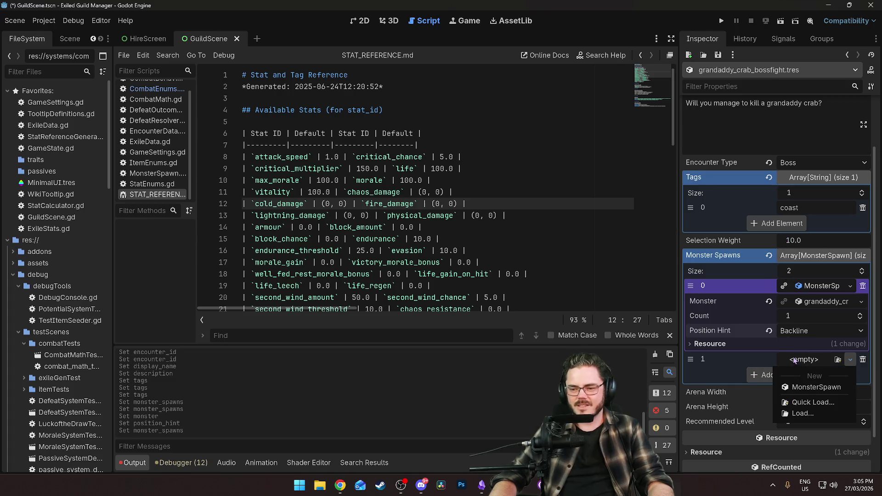
left_click(815, 387)
left_click(861, 375)
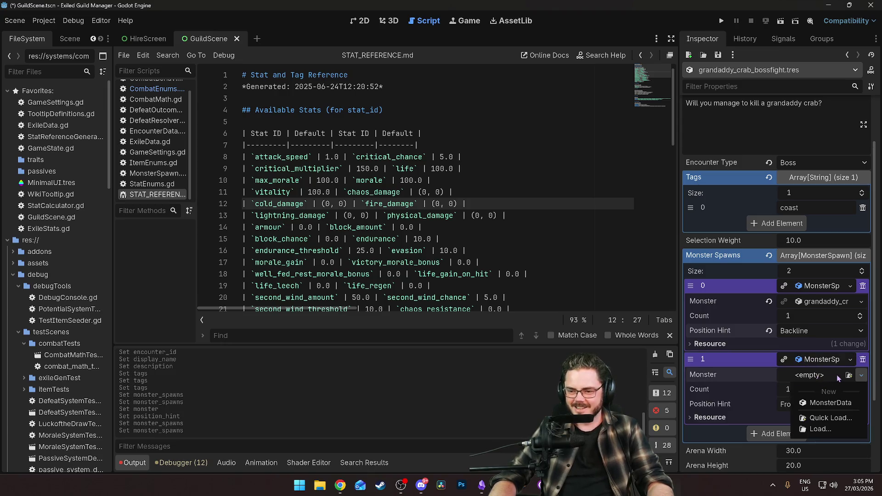
left_click(840, 403)
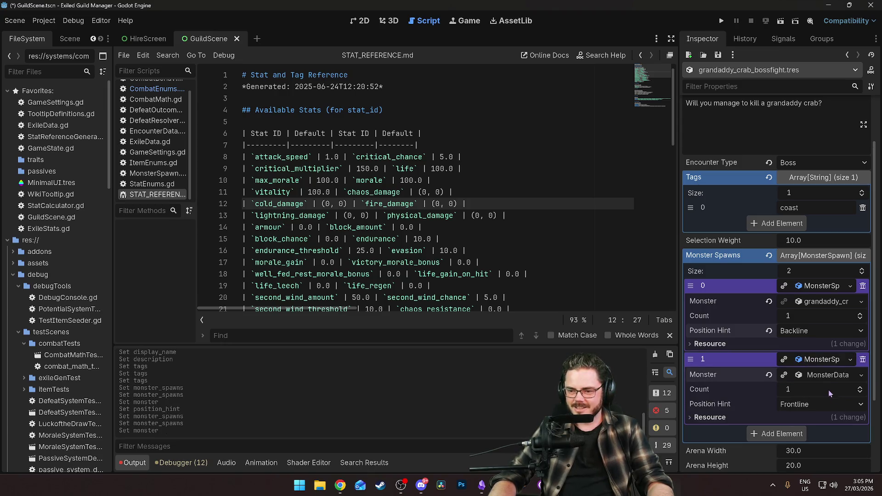
left_click(828, 380)
left_click(768, 374)
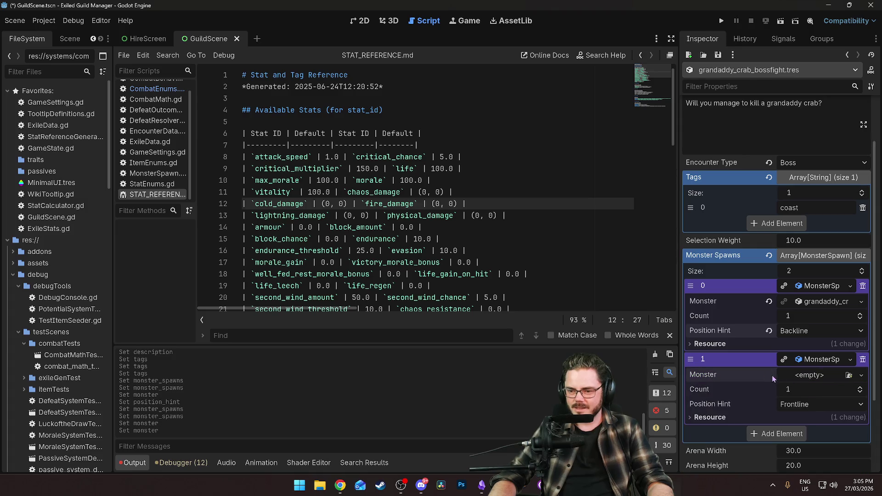
left_click(861, 375)
left_click(825, 417)
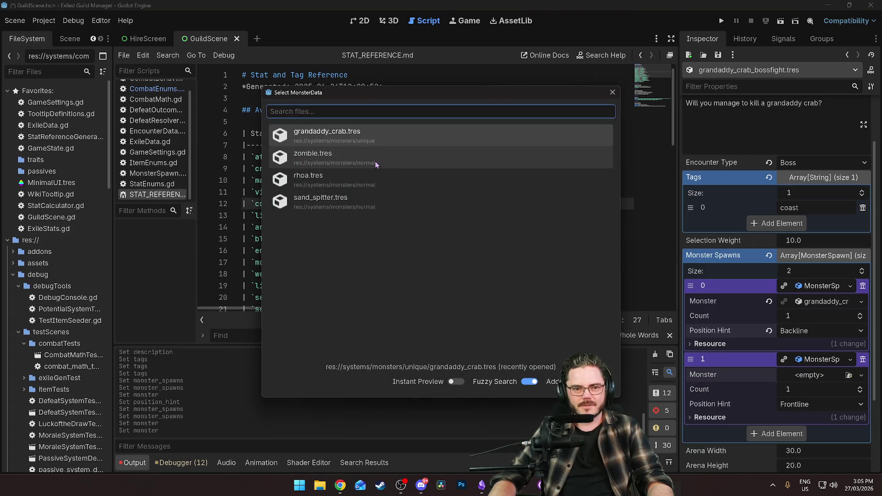
double_click(348, 195)
Set the second spawn's count to 4 and position hint Flank, then add a third slot.
scroll(780, 294, "down", 3)
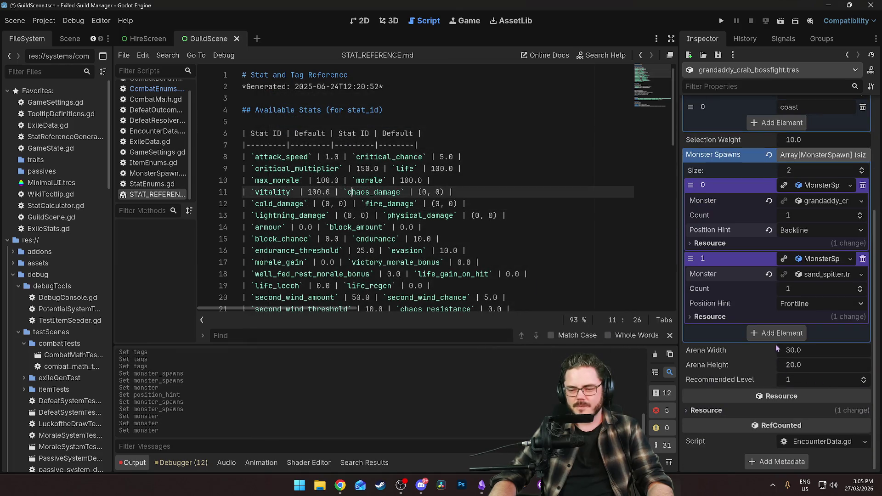
left_click(796, 293)
type("4")
key("Return")
type("6")
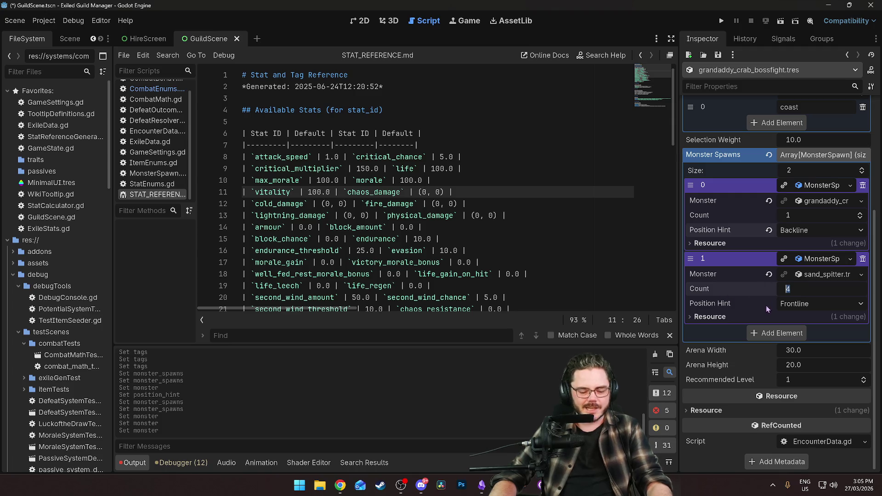
left_click(802, 291)
key("Return")
left_click(806, 304)
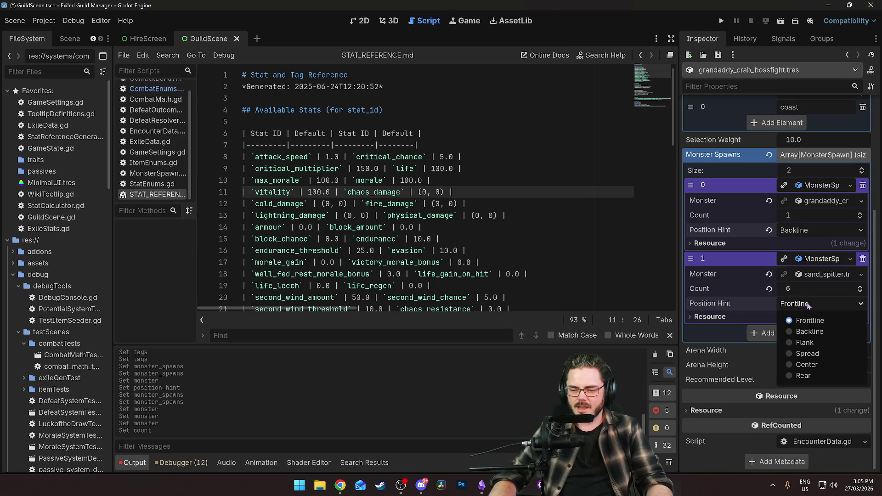
left_click(795, 290)
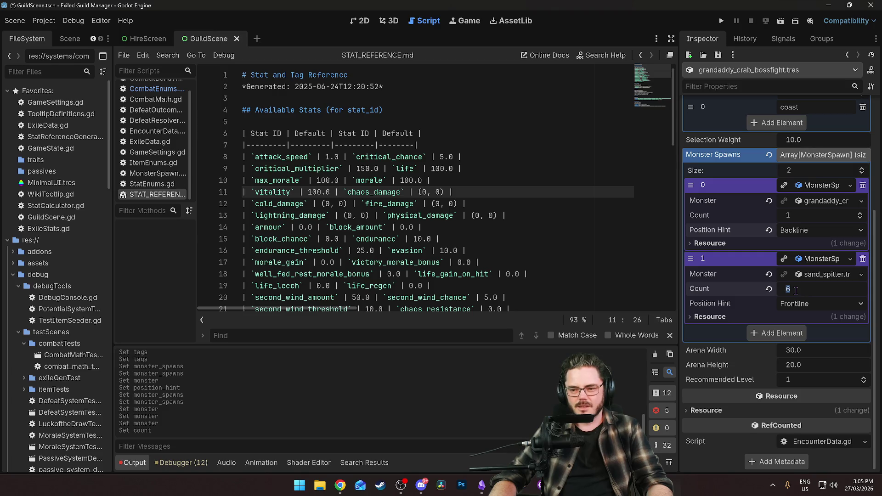
type("4")
left_click(811, 303)
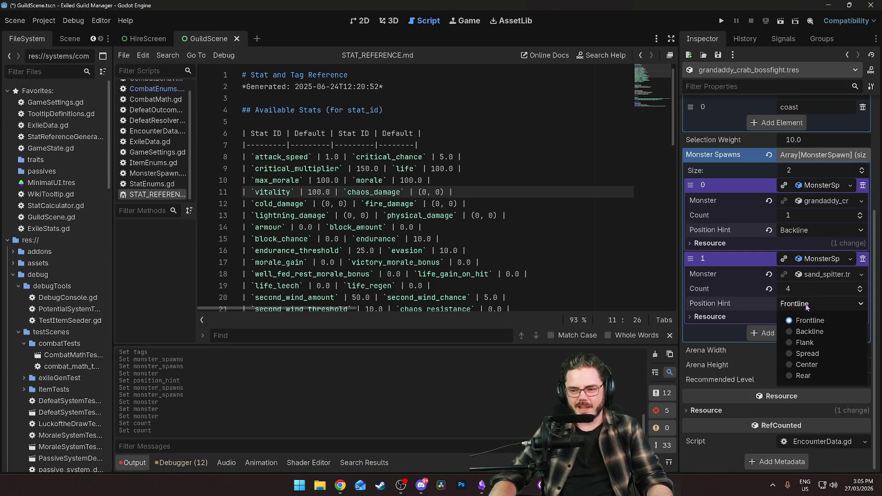
left_click(802, 344)
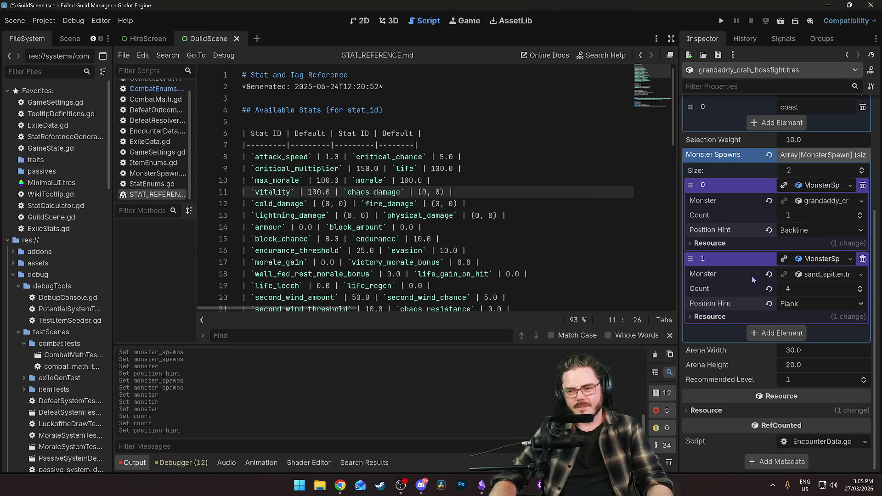
left_click(784, 334)
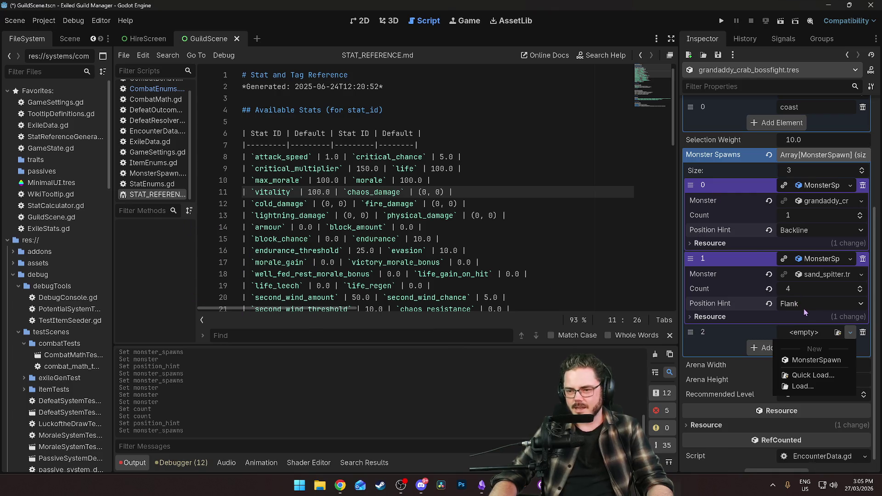
Create a new MonsterSpawn in slot 2 with sand_spitter.tres as its monster.
left_click(803, 311)
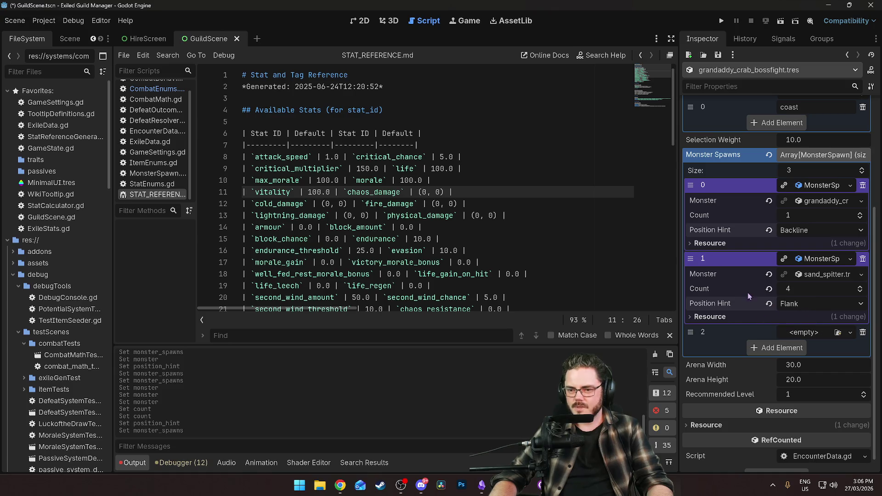
left_click(809, 336)
left_click(819, 357)
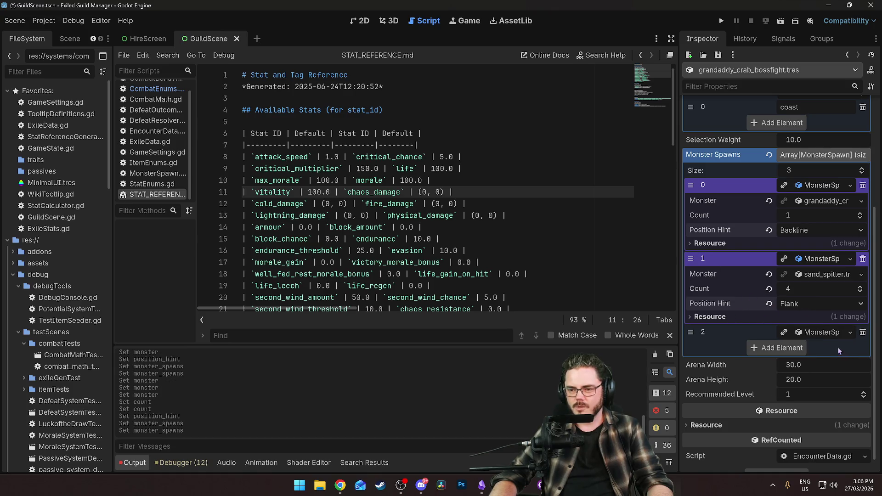
left_click(813, 332)
left_click(861, 348)
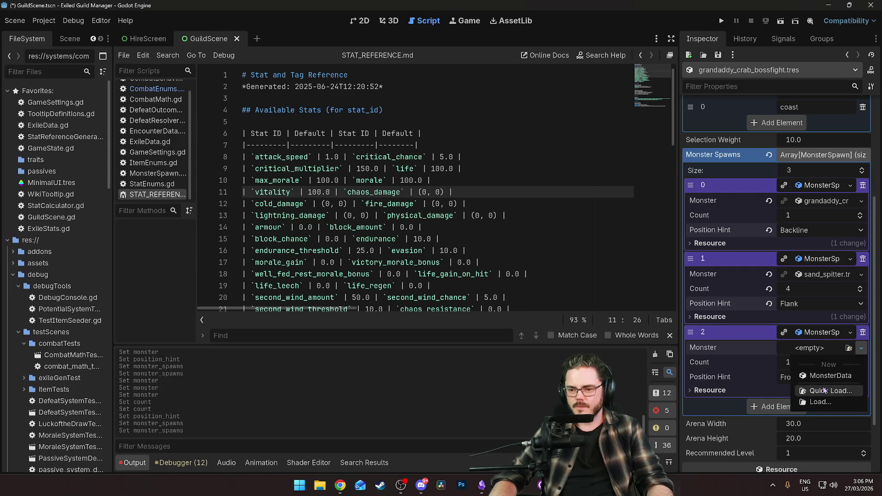
left_click(824, 390)
double_click(367, 123)
Set the third spawn's count to 4 and its position hint to Frontline.
scroll(812, 359, "down", 2)
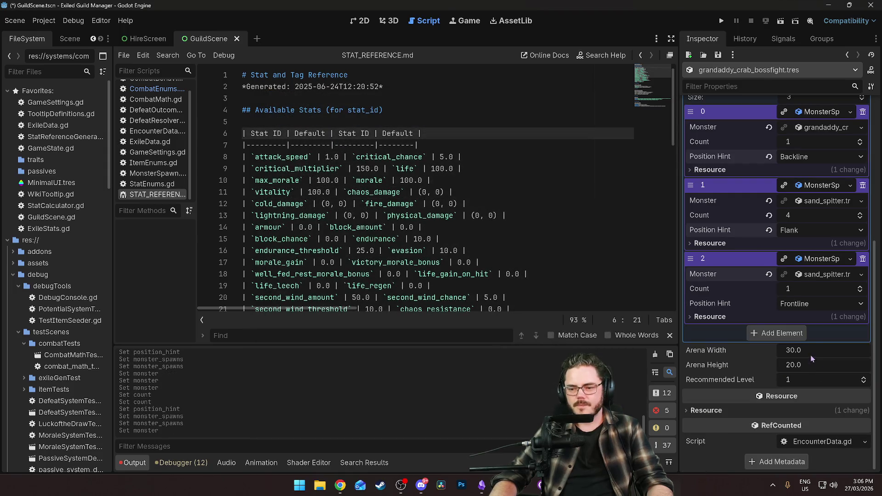
left_click(801, 290)
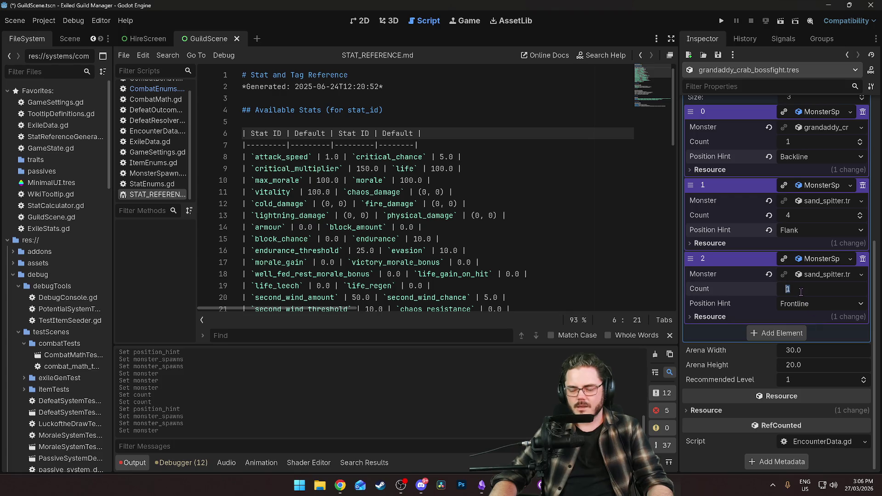
type("4")
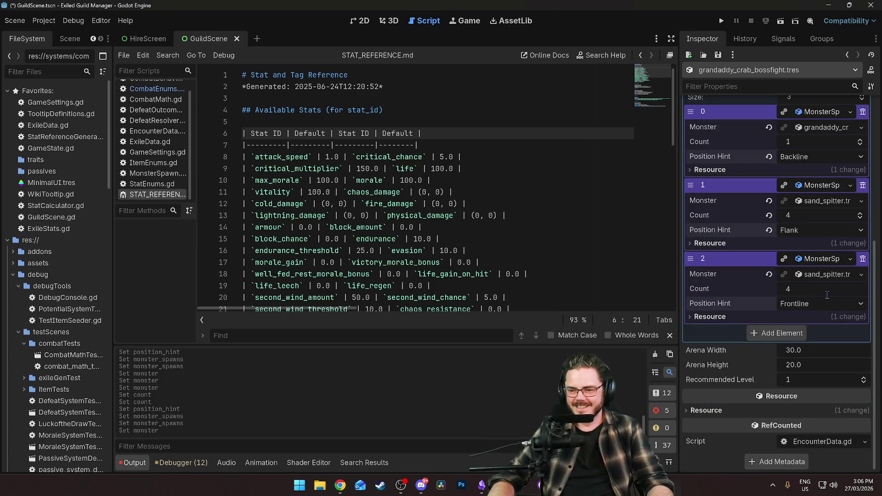
left_click(811, 304)
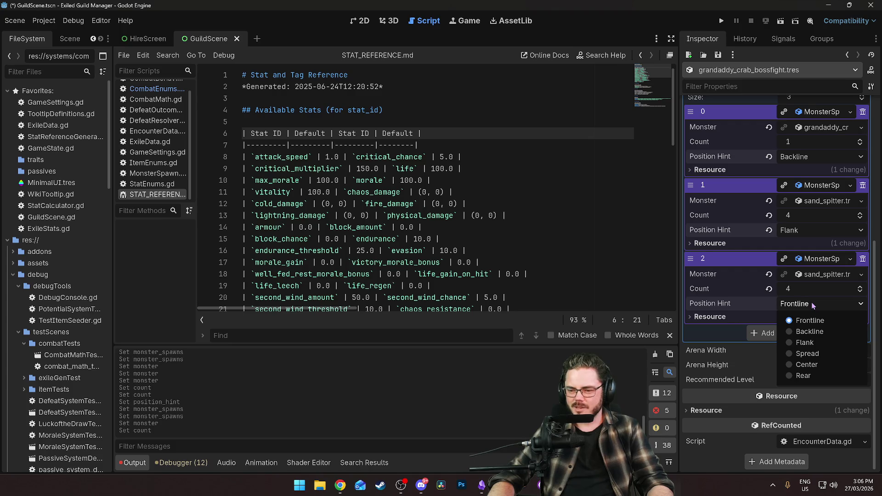
left_click(806, 364)
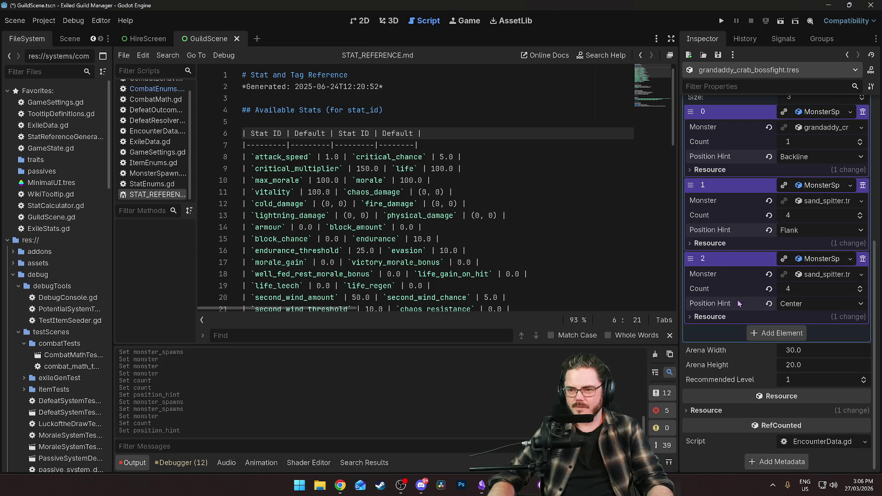
left_click(802, 305)
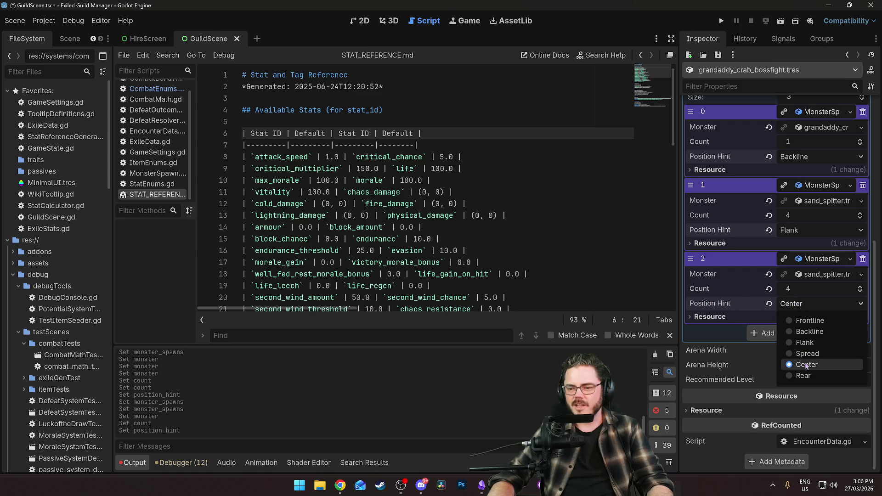
left_click(808, 321)
mouse_move(719, 306)
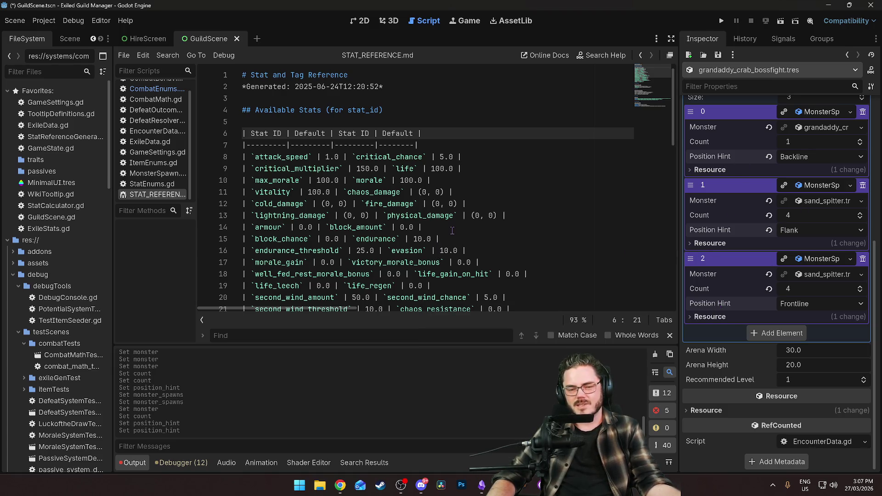
Save the grandaddy_crab_bossfight encounter and select small_zombie_ambush.tres in the coast folder.
scroll(460, 230, "down", 5)
scroll(482, 227, "up", 5)
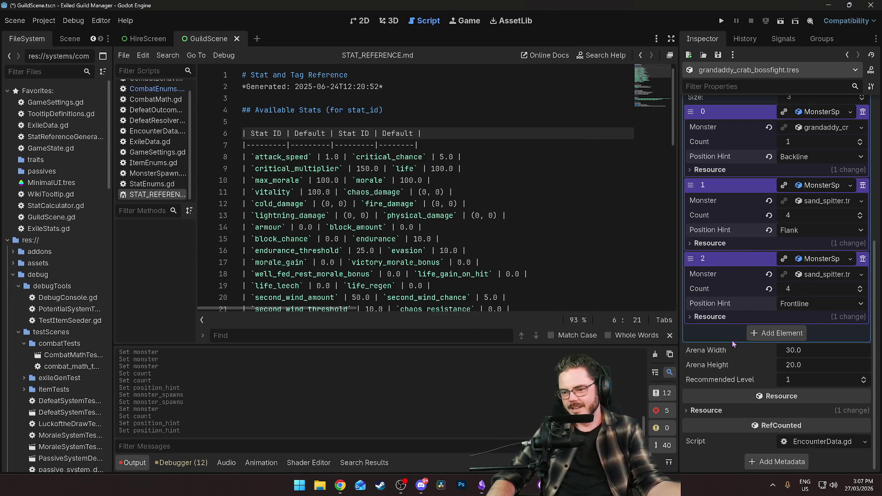
scroll(731, 345, "up", 5)
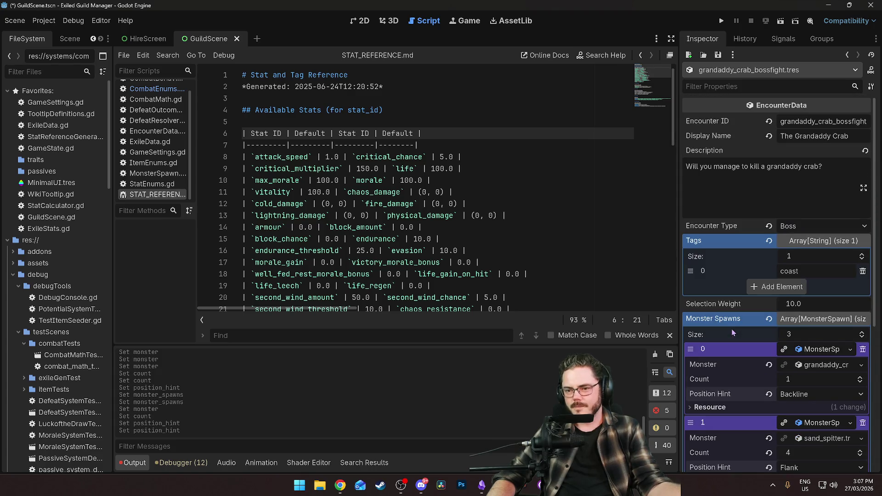
scroll(731, 329, "down", 5)
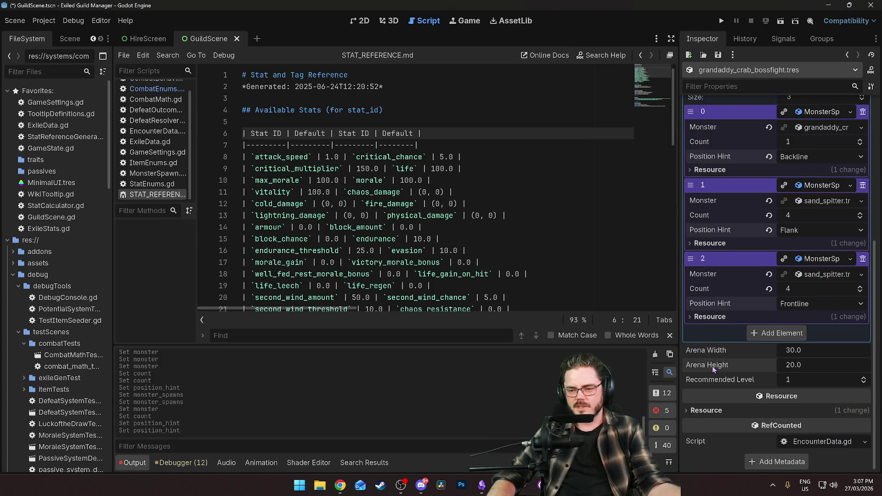
scroll(713, 369, "up", 5)
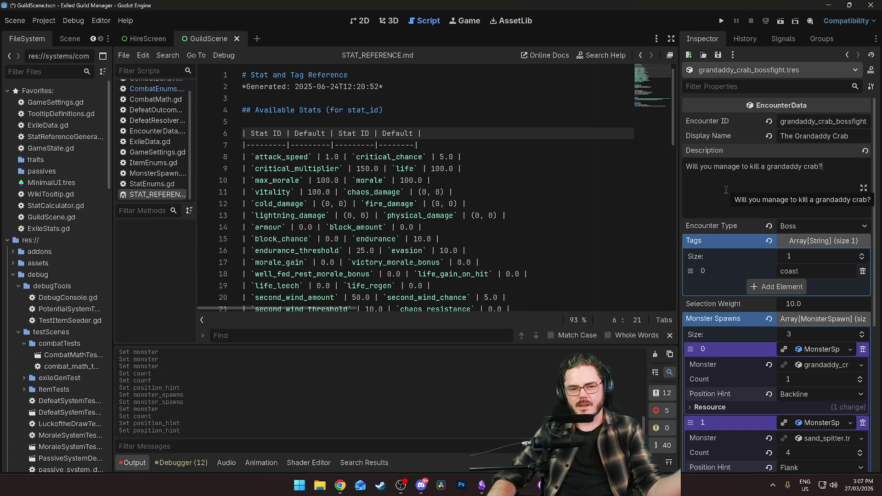
left_click(379, 180)
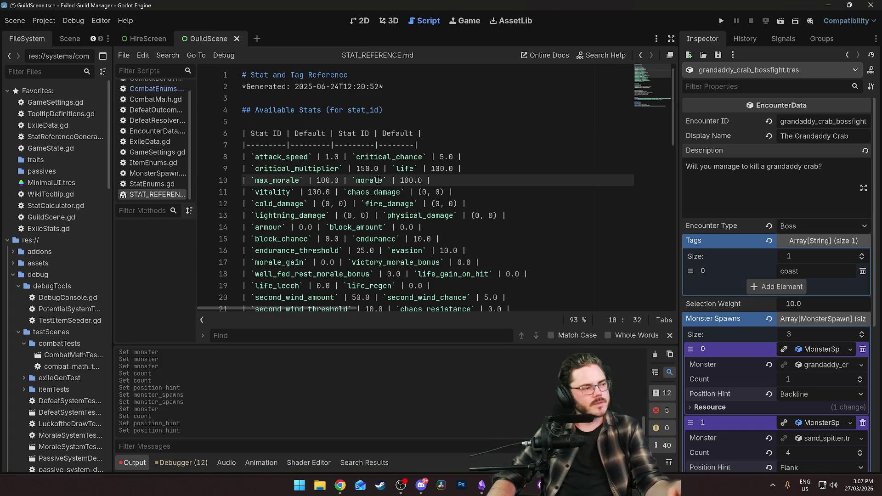
scroll(756, 185, "down", 5)
key("ctrl+s")
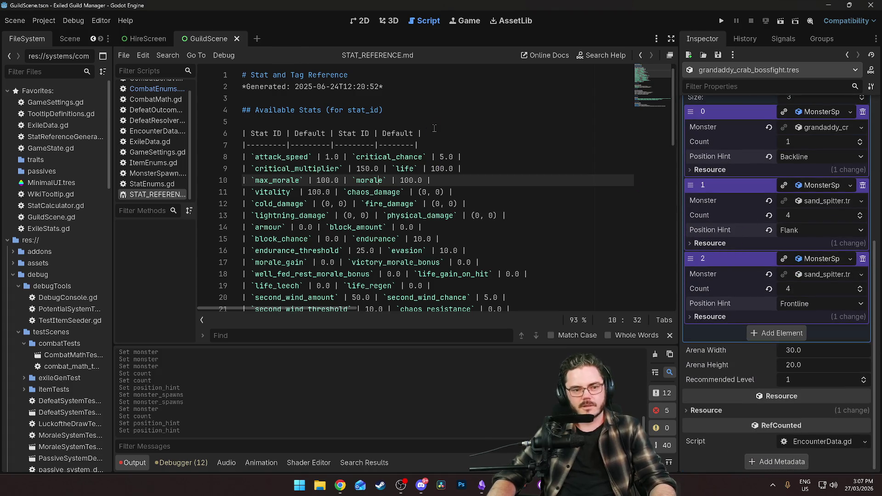
scroll(82, 276, "down", 10)
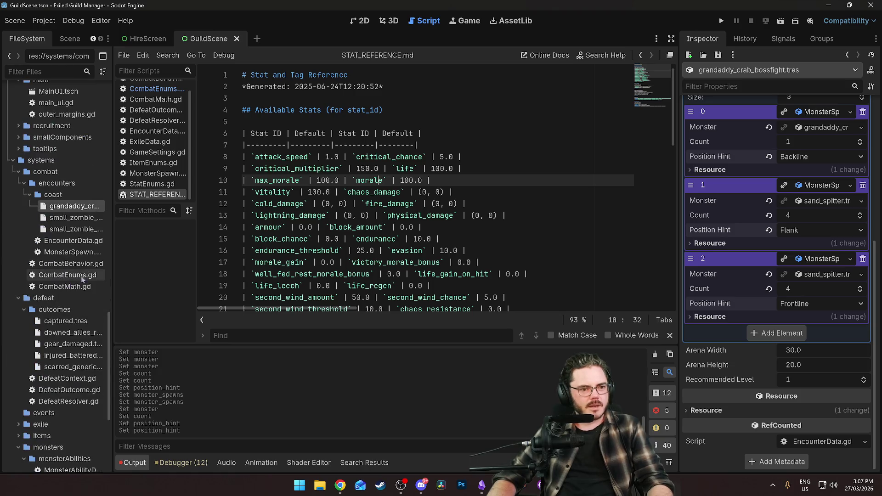
left_click(79, 219)
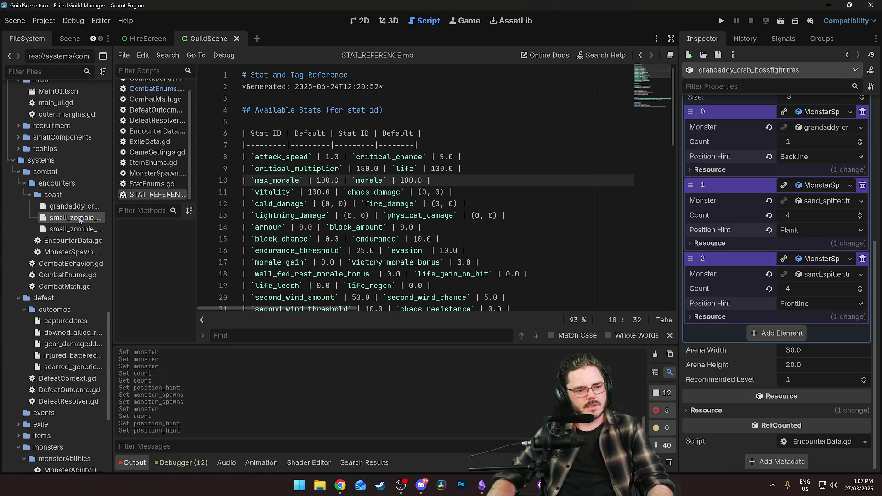
Create a new EncounterData resource in the coast folder via Create New > Resource.
right_click(73, 197)
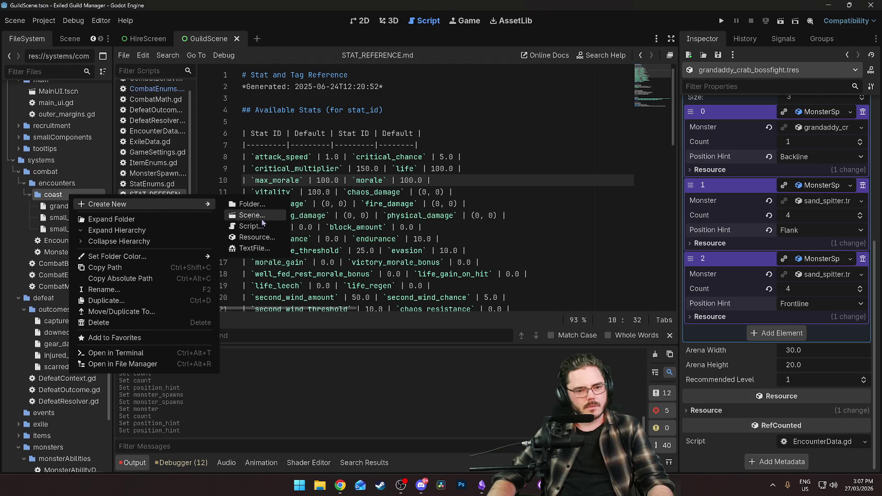
left_click(257, 237)
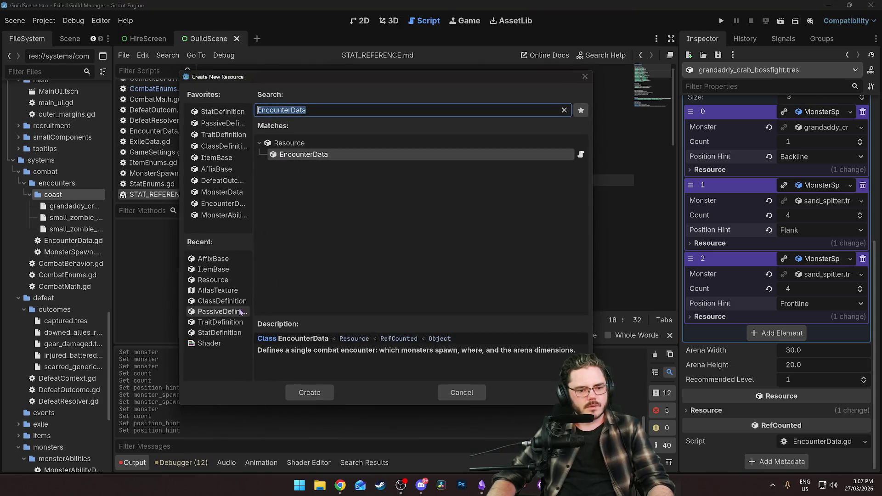
double_click(327, 155)
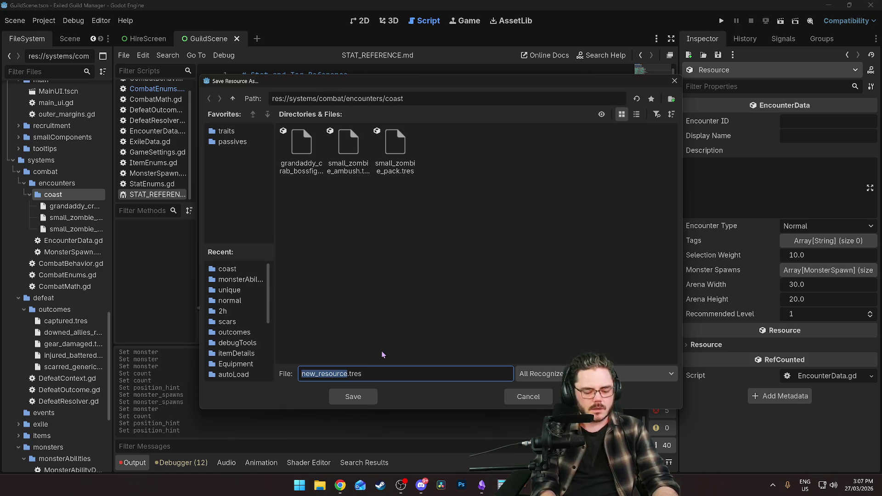
Name the new resource zombies_rhoas.tres and save it in the coast folder.
type("rho")
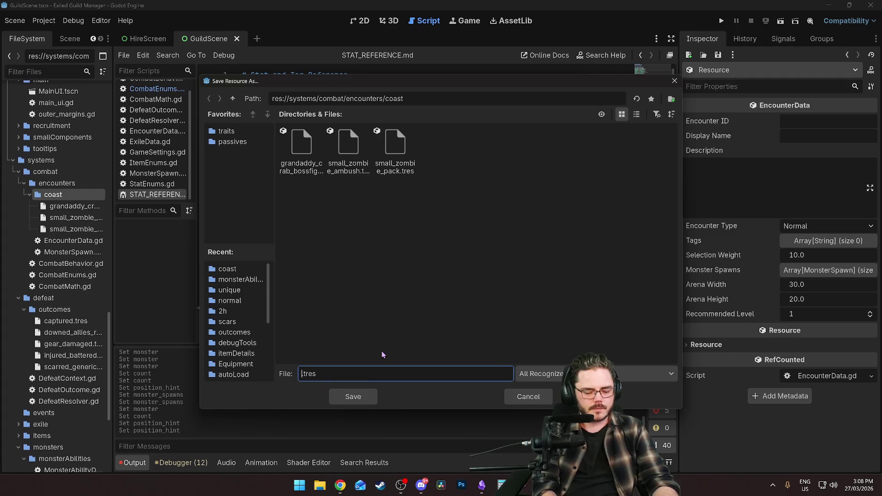
type("ad_riders")
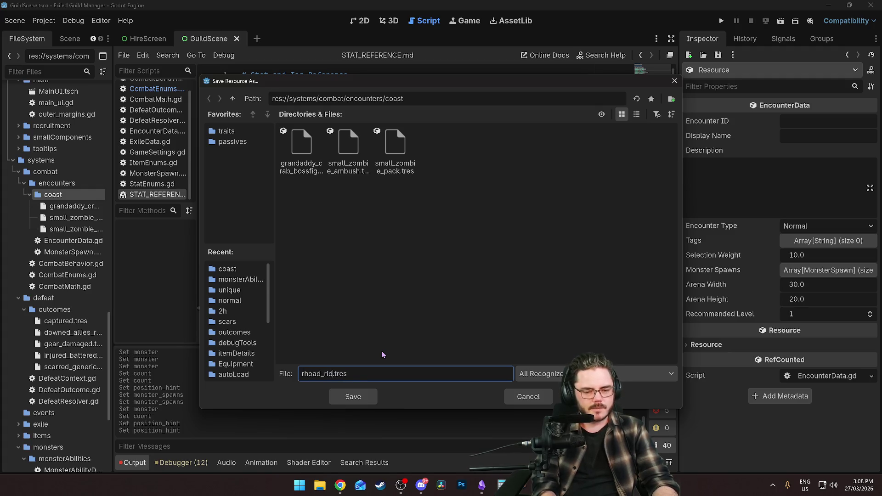
key("BackSpace")
key("BackSpace")
key("BackSpace")
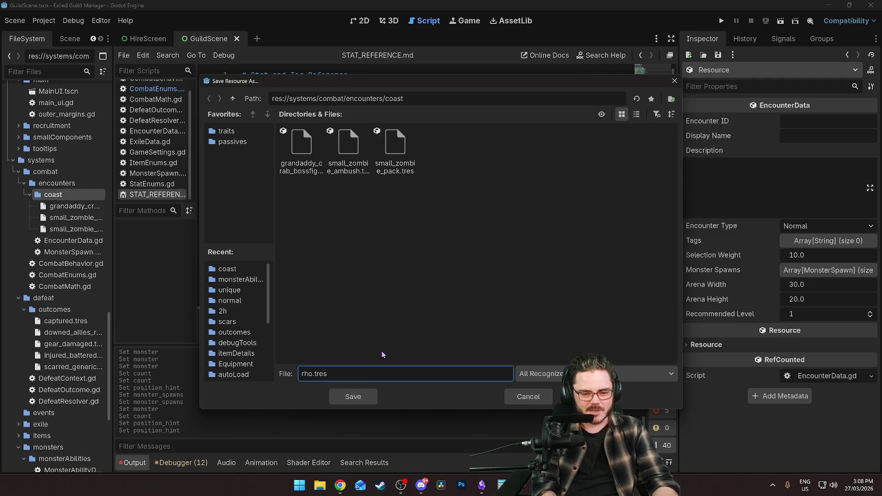
key("BackSpace")
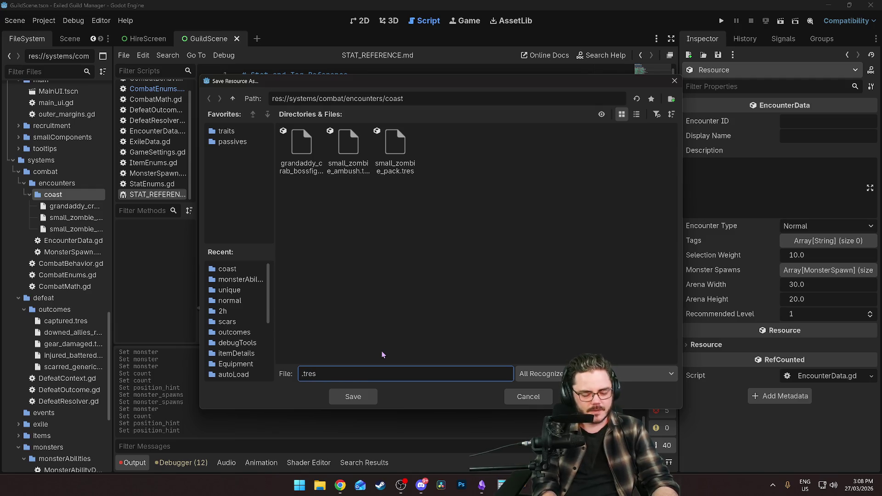
type("zombies_")
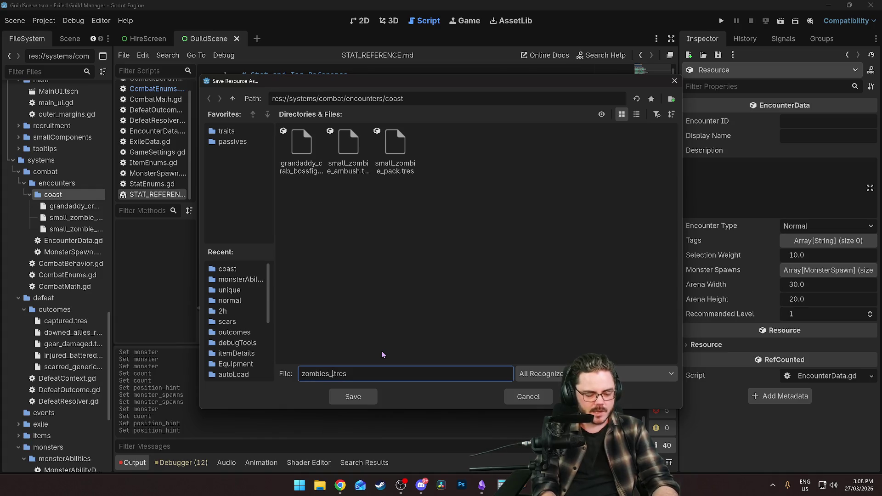
type("rhaos")
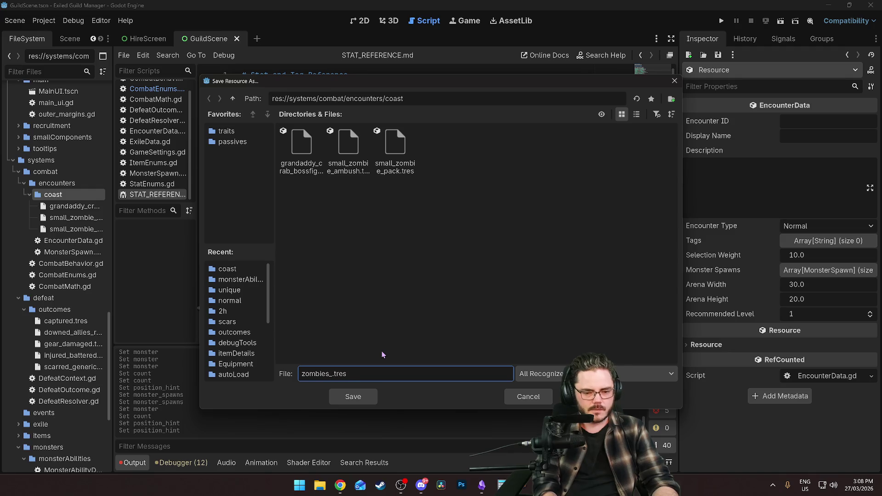
key("BackSpace")
key("BackSpace")
key("BackSpace")
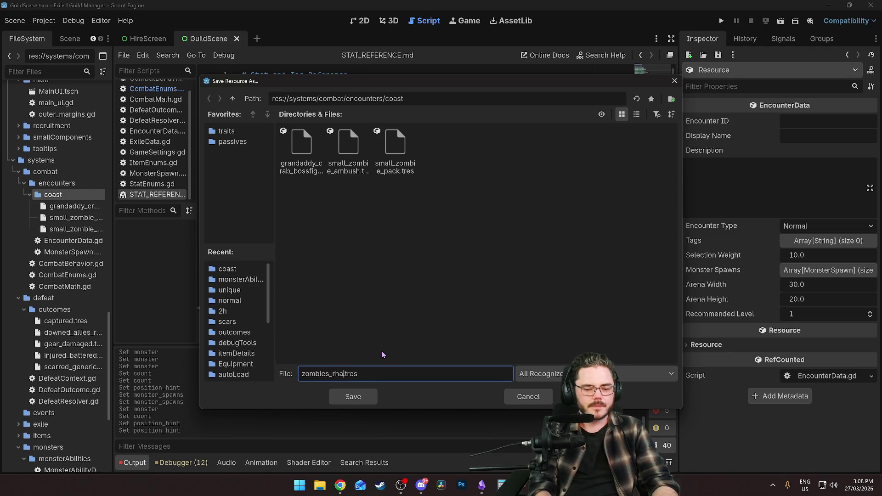
type("hoas")
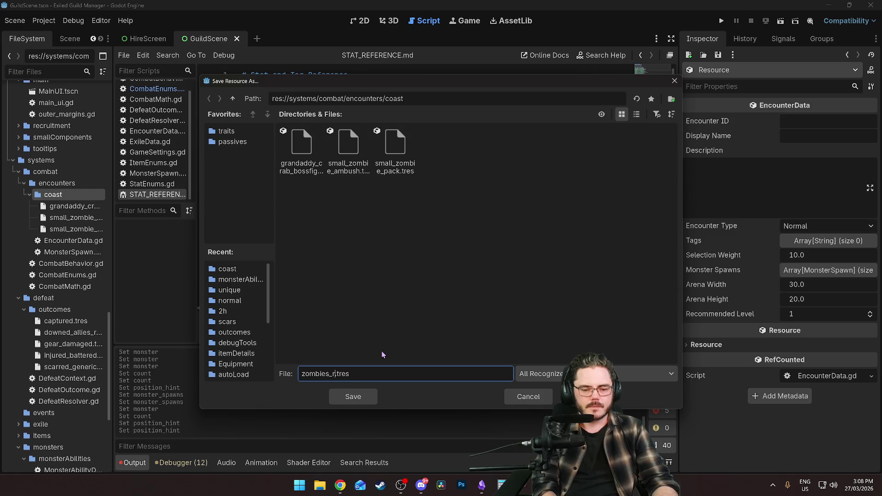
left_click(353, 396)
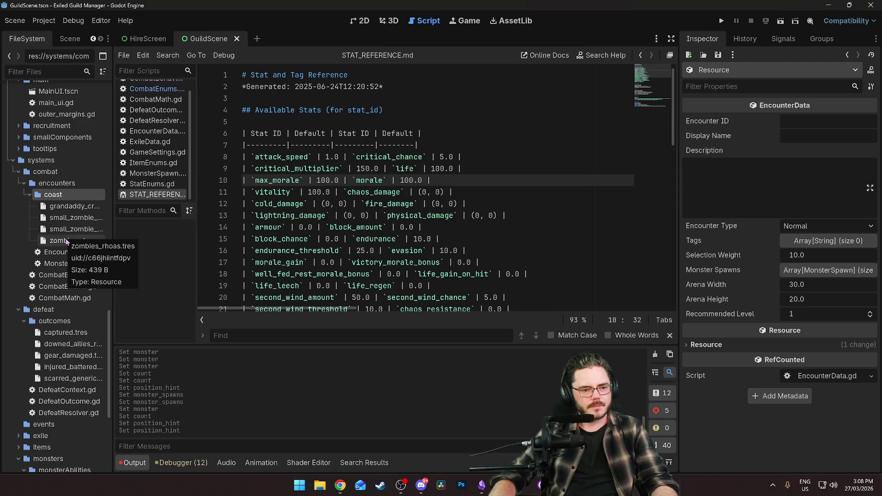
Give zombies_rhoas.tres the encounter ID zombies_rhoas and display name 'Zombies and Rhoas'.
left_click(66, 241)
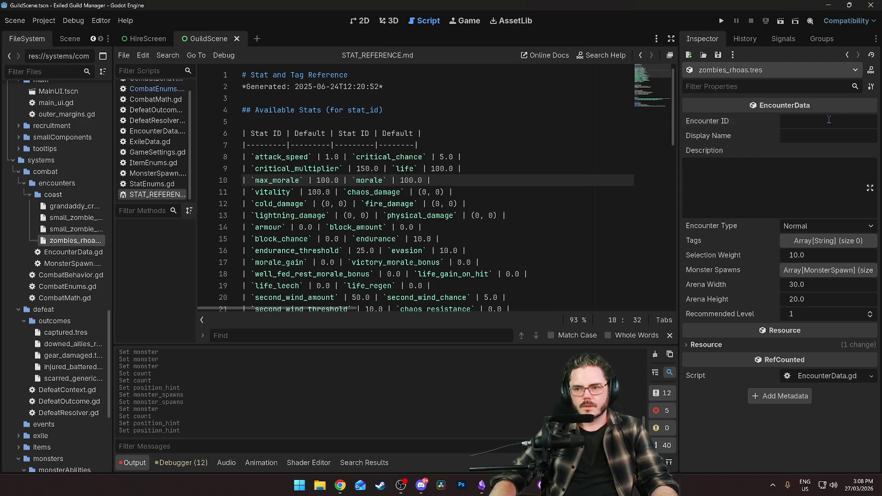
left_click(832, 121)
type("zombies_rh")
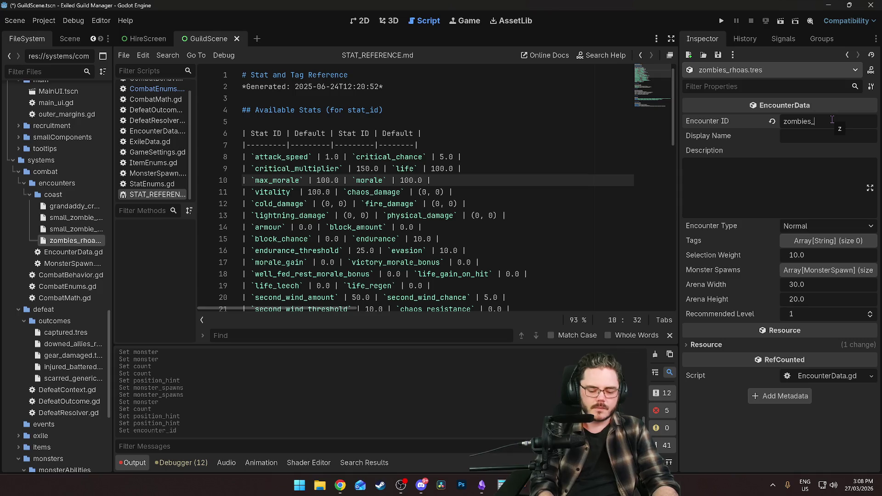
type("oas")
left_click(804, 135)
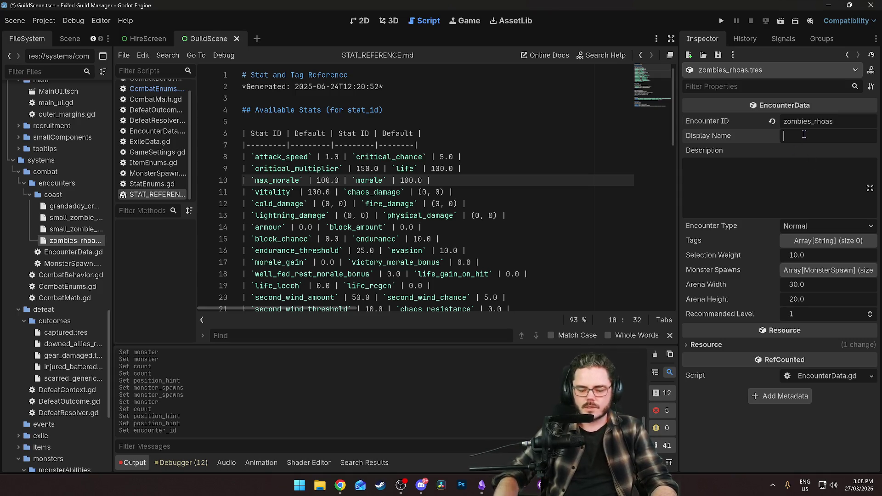
type("Zombies and Rhoa")
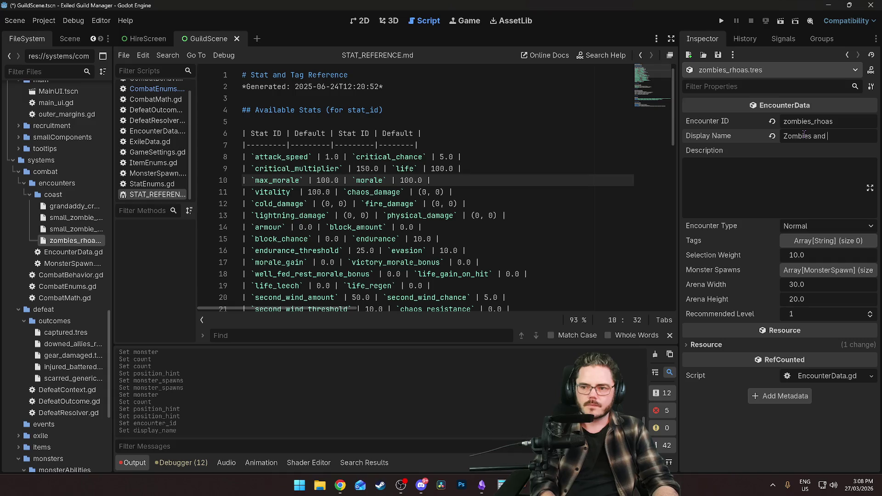
type("s")
key("Tab")
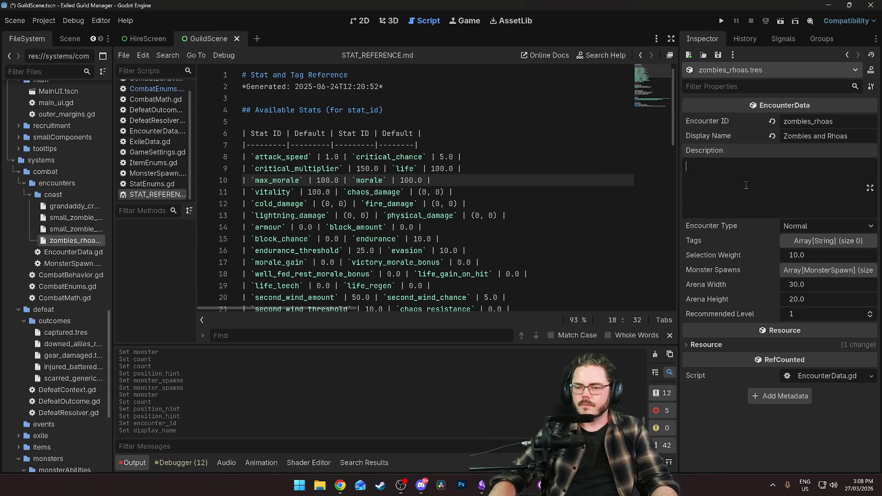
Keep the encounter type as Normal and expand the empty Tags list.
left_click(816, 231)
left_click(751, 241)
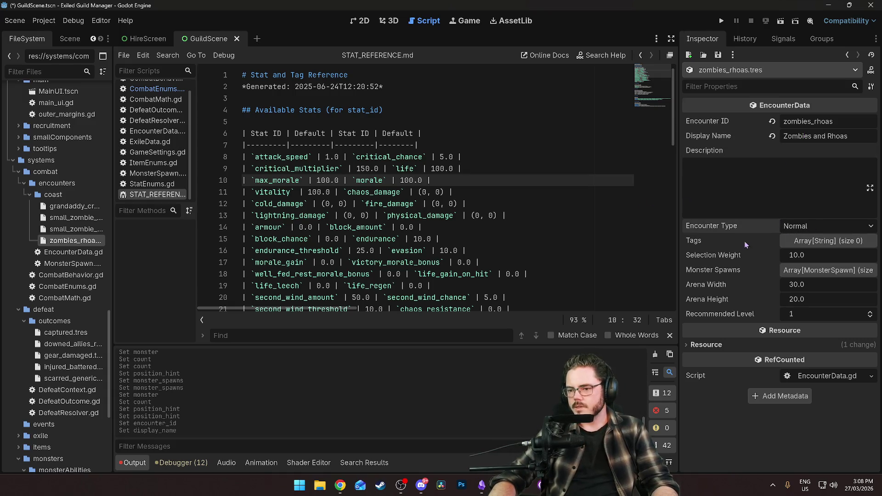
left_click(810, 247)
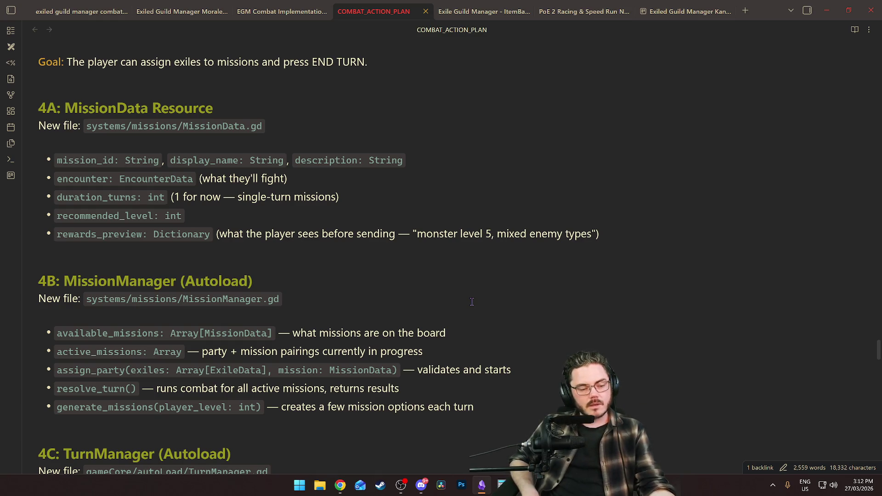
left_click(390, 198)
left_click(380, 234)
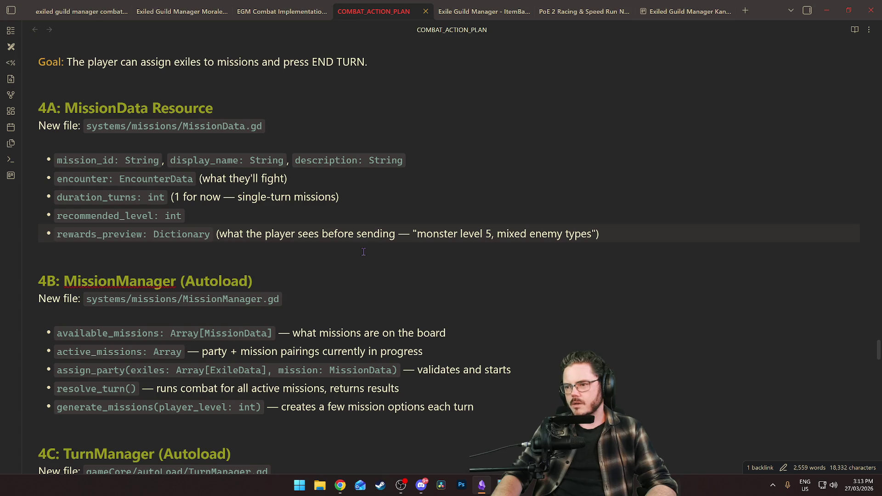
left_click(252, 210)
left_click(271, 198)
left_click(349, 177)
left_click(426, 161)
left_click(411, 181)
left_click(347, 201)
left_click(367, 217)
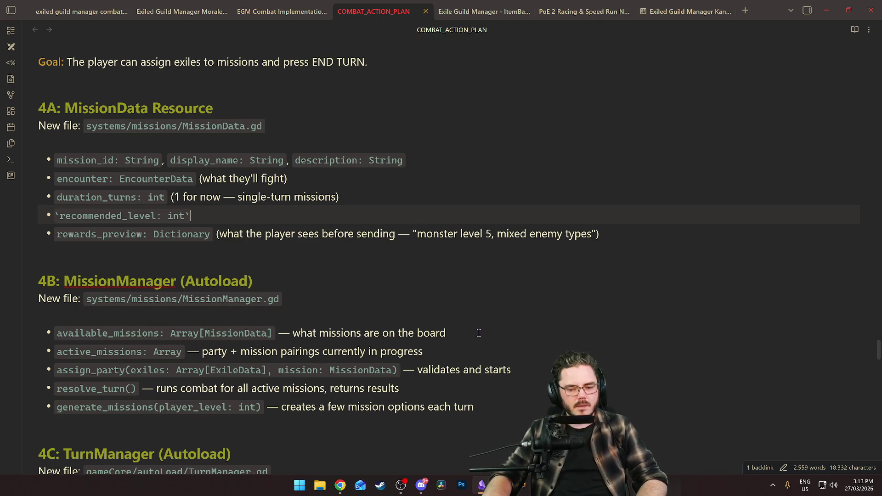
key("alt+Tab")
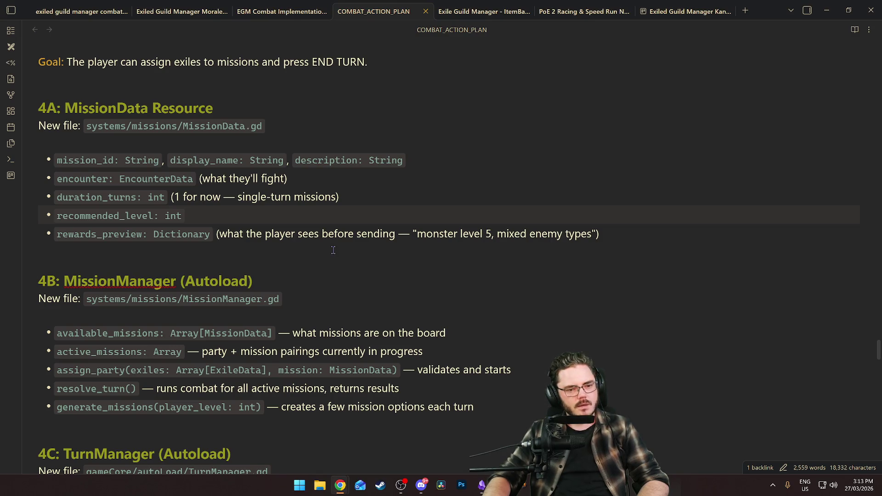
left_click(348, 255)
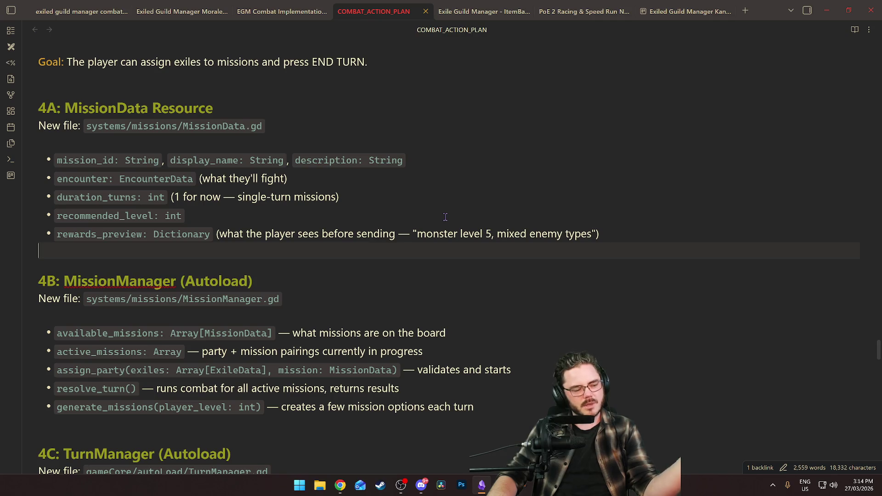
left_click(445, 216)
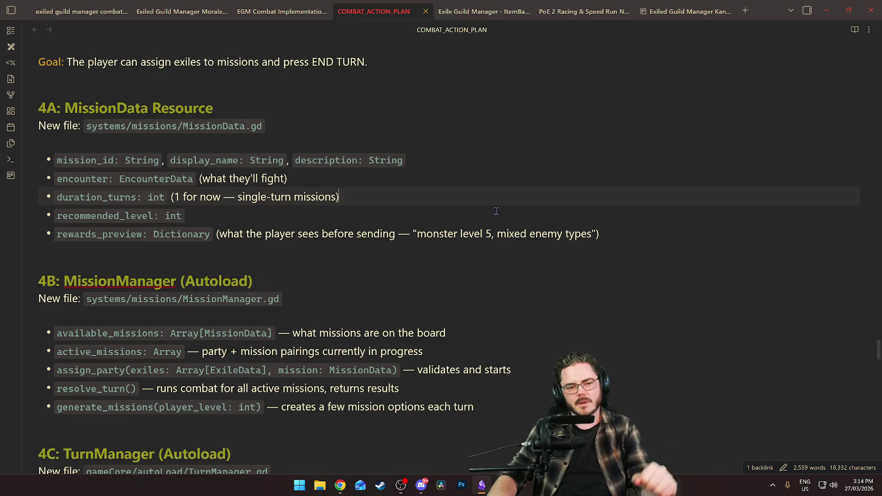
left_click(412, 248)
left_click(450, 233)
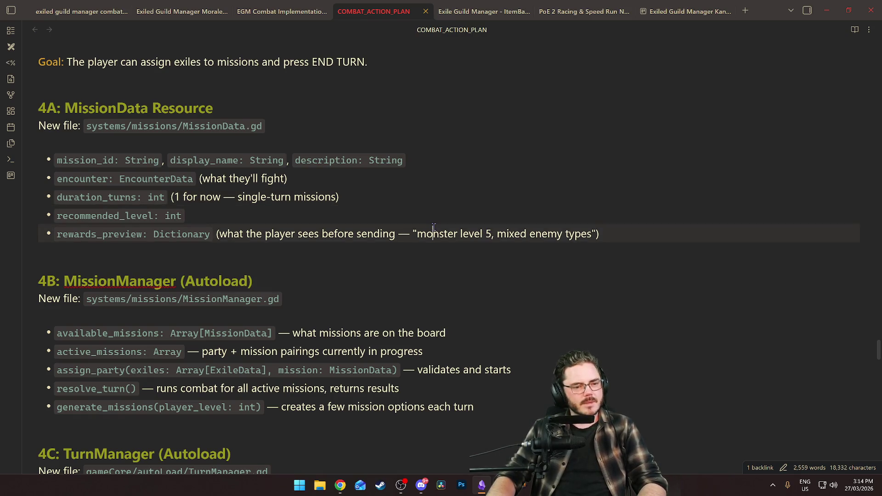
left_click(635, 238)
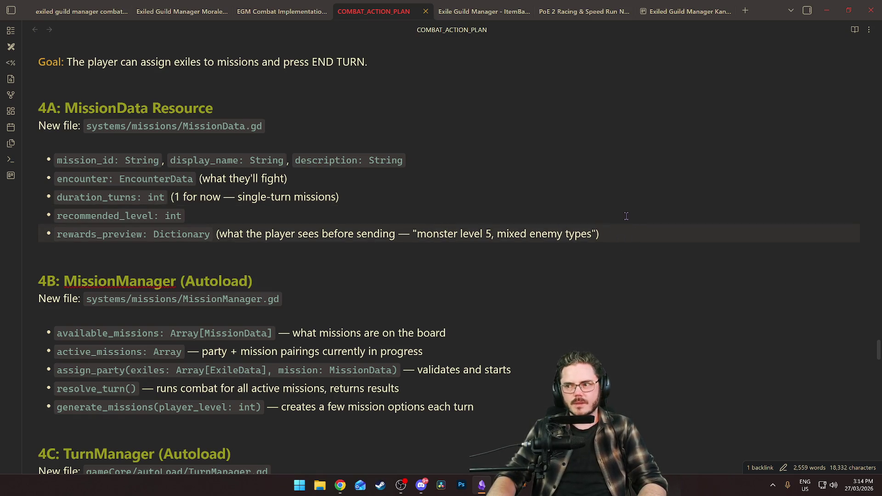
left_click(516, 203)
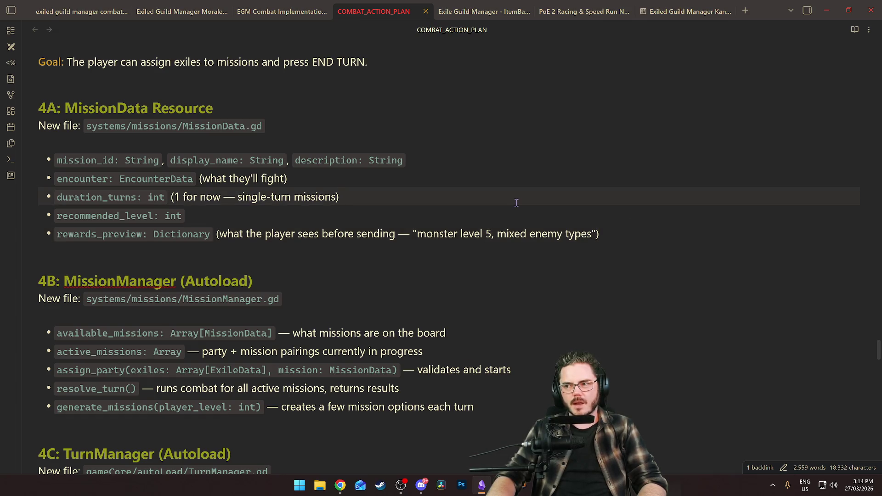
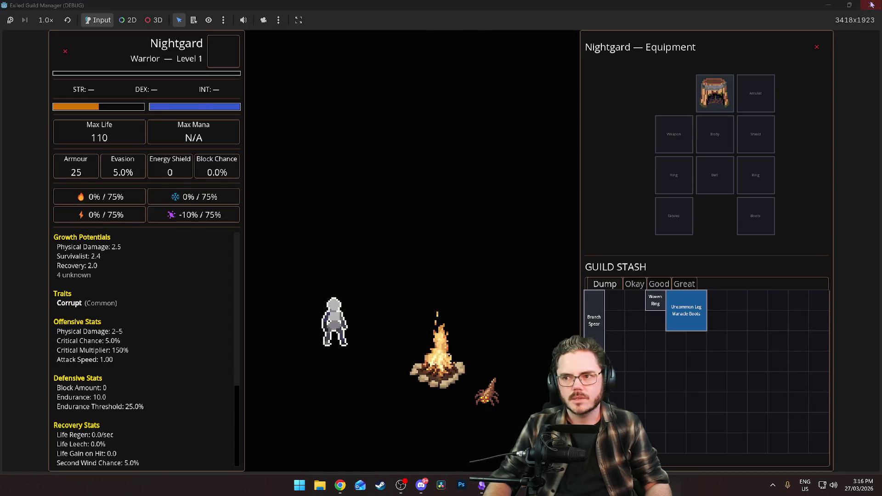
Stop the running game and collapse the encounters, combat and defeat folders.
left_click(871, 4)
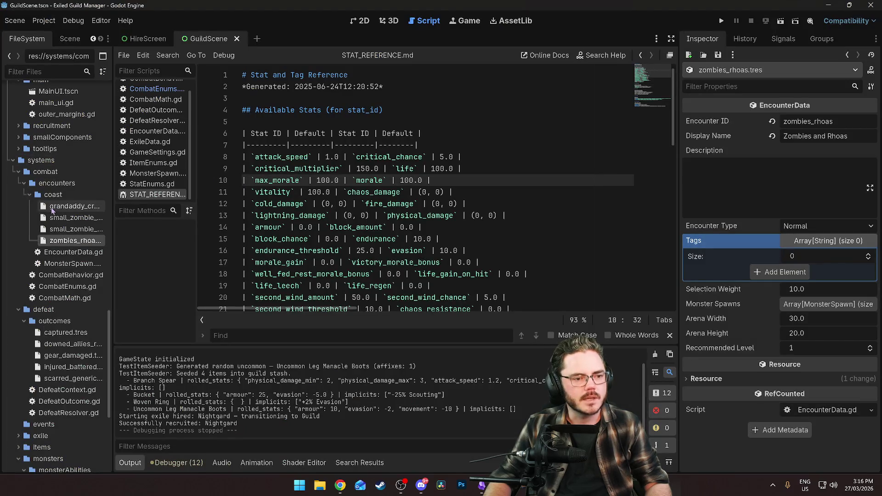
left_click(24, 183)
left_click(18, 172)
left_click(19, 183)
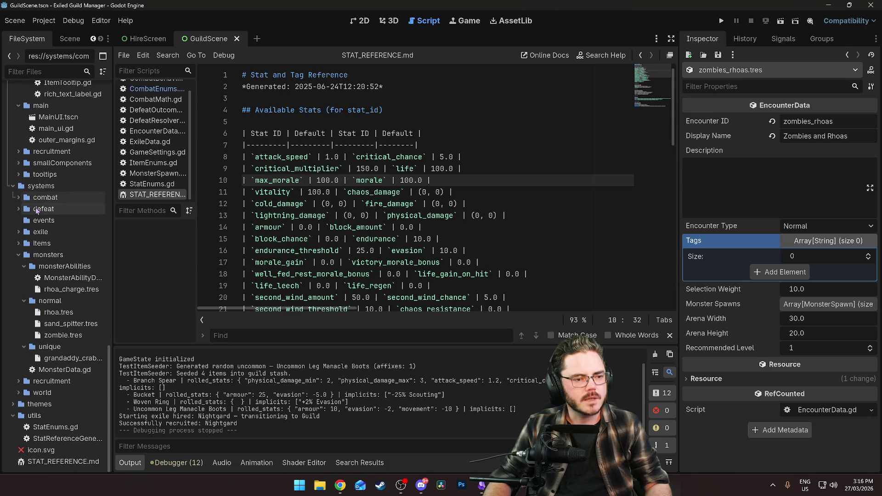
Rename the systems/events folder to mission.
left_click(37, 220)
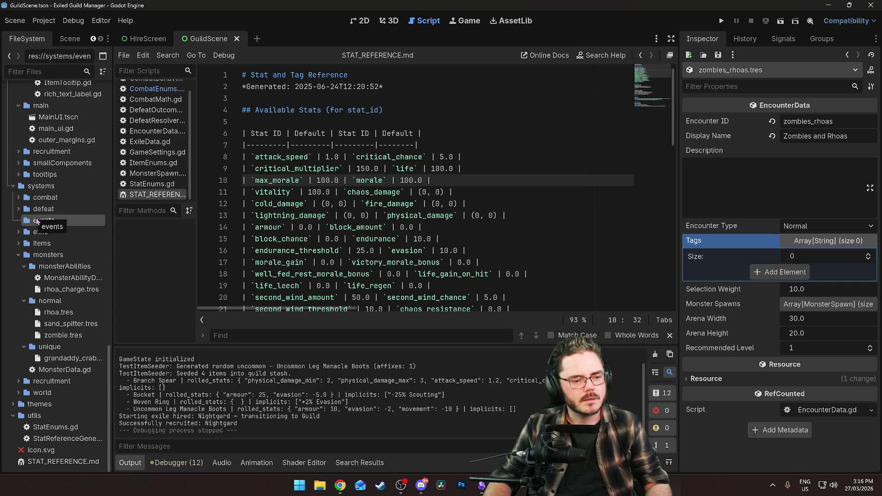
key("F2")
type("mission")
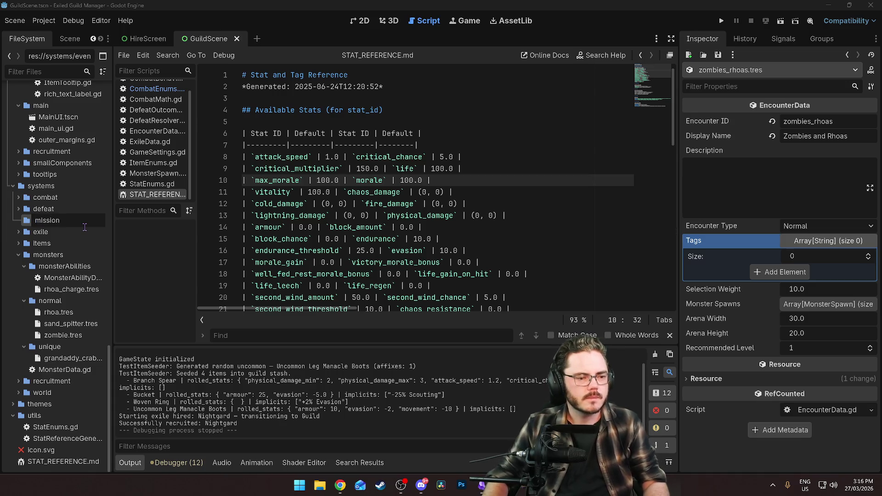
key("Return")
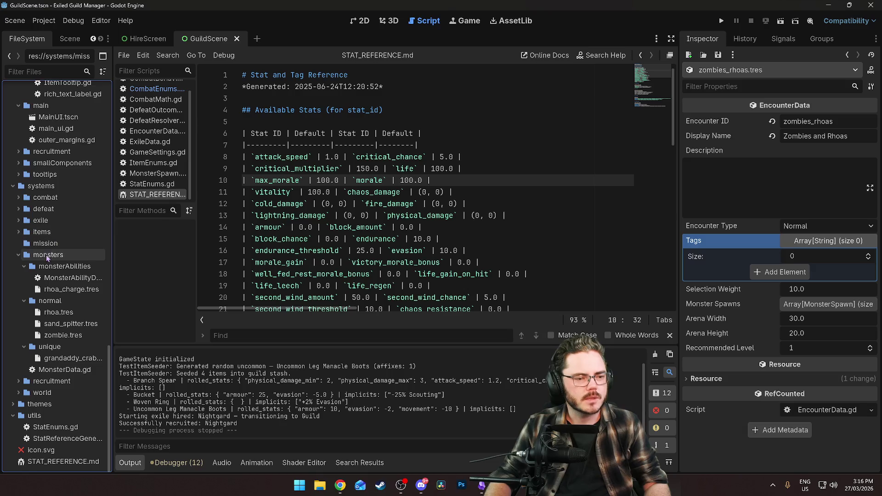
Create a new folder named event inside the mission folder.
left_click(45, 246)
right_click(45, 246)
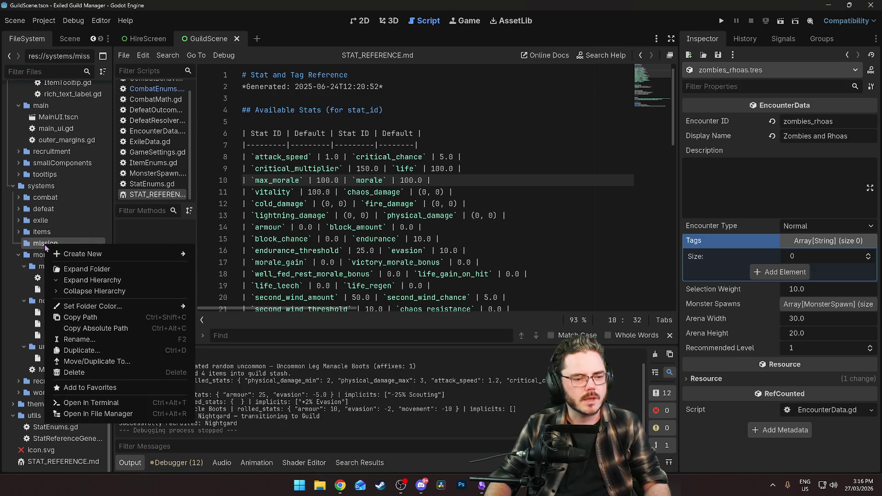
mouse_move(156, 255)
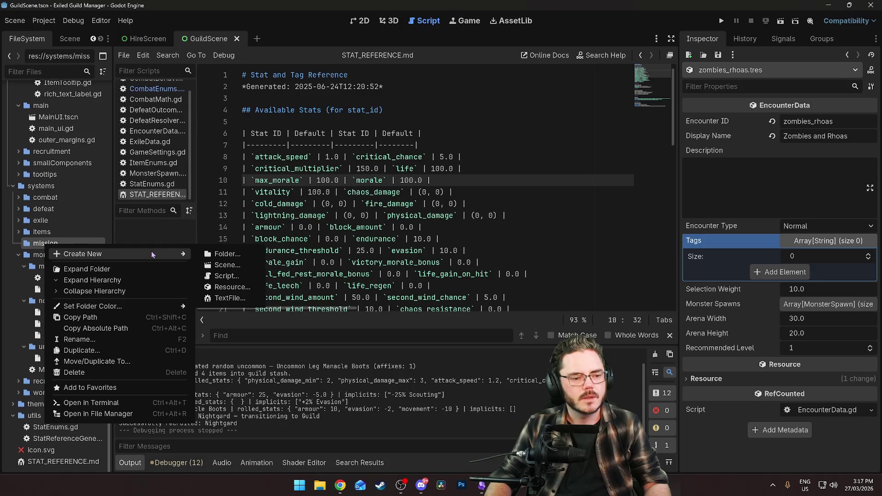
left_click(210, 252)
type("events")
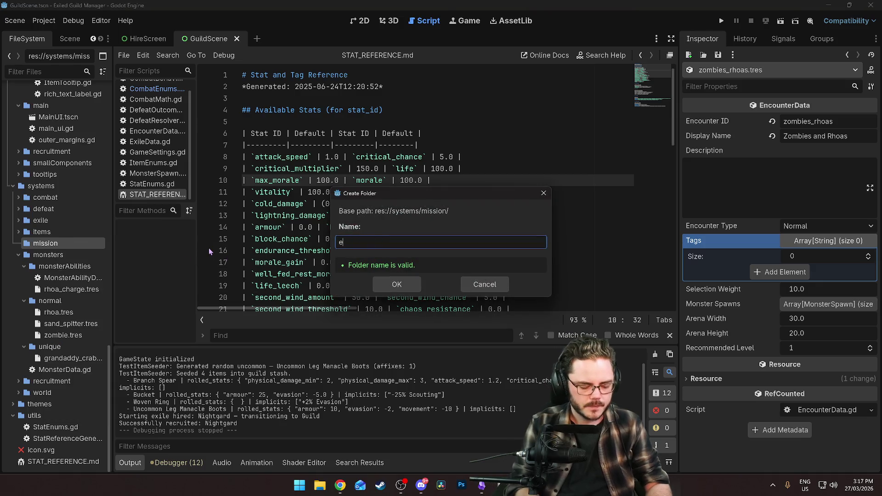
key("BackSpace")
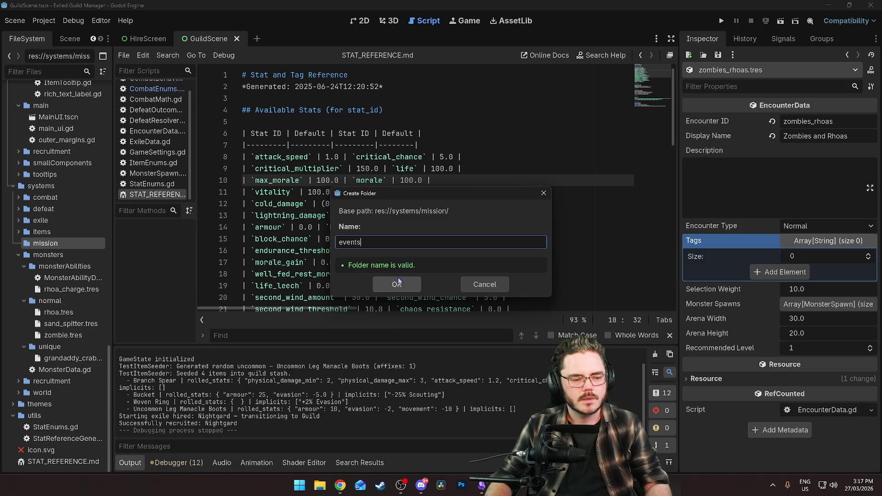
left_click(398, 281)
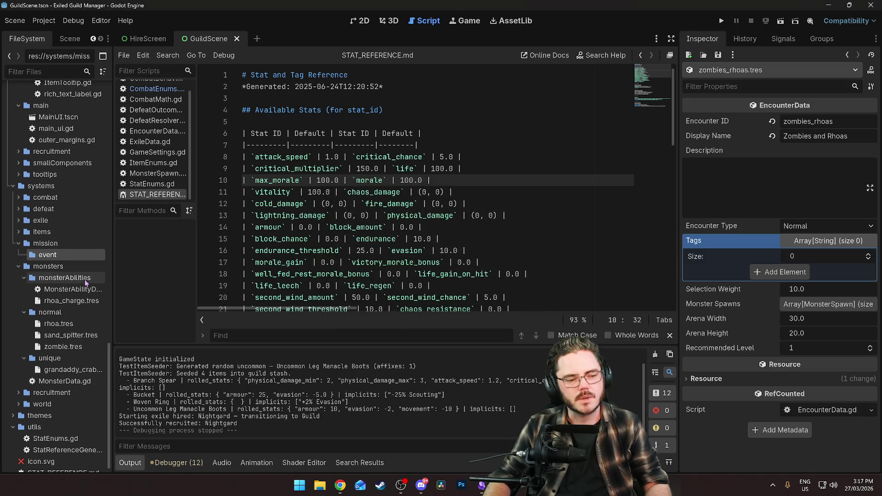
Create a nonCombat folder inside event and expand event to show it.
right_click(56, 258)
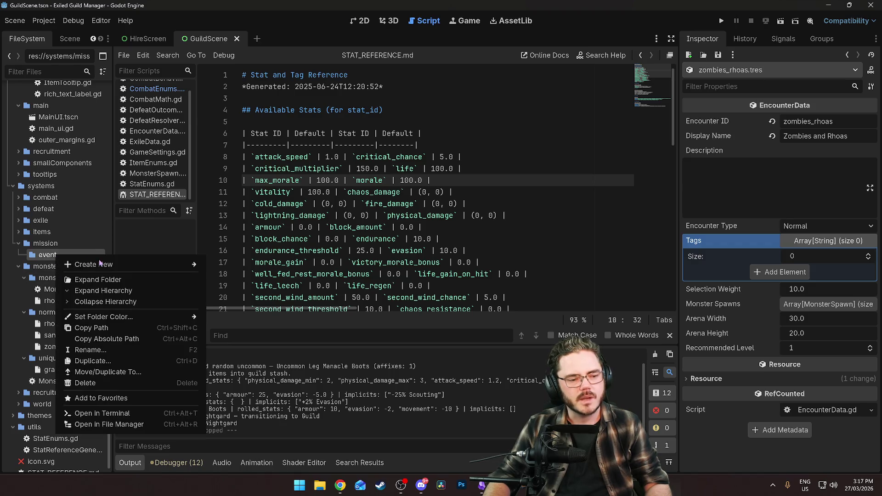
mouse_move(138, 264)
type("non")
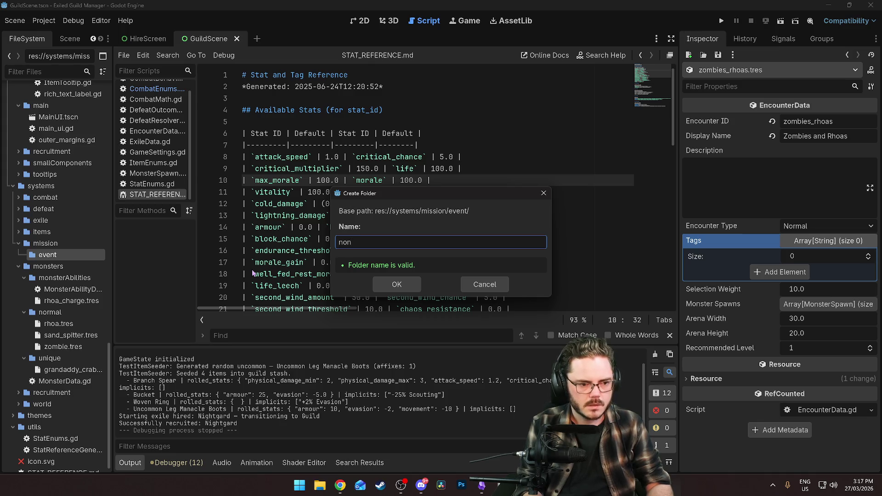
type("_combat")
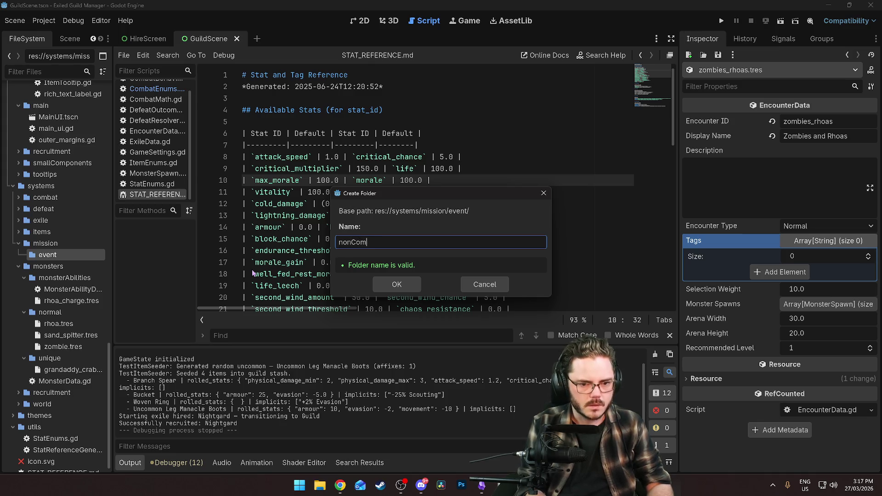
key("Return")
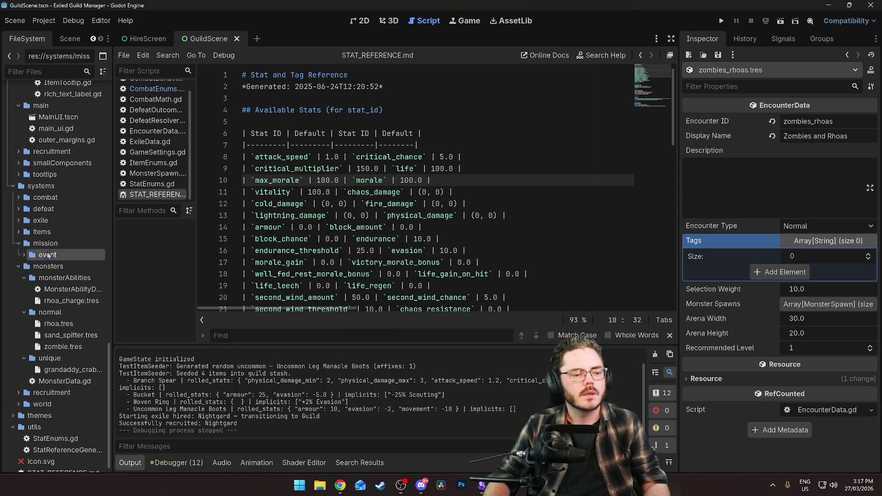
left_click(45, 197)
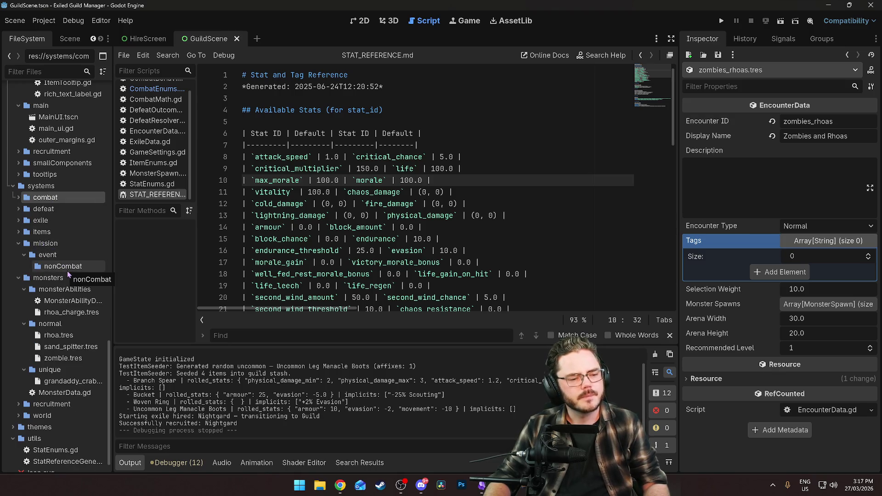
left_click(68, 268)
left_click(59, 257)
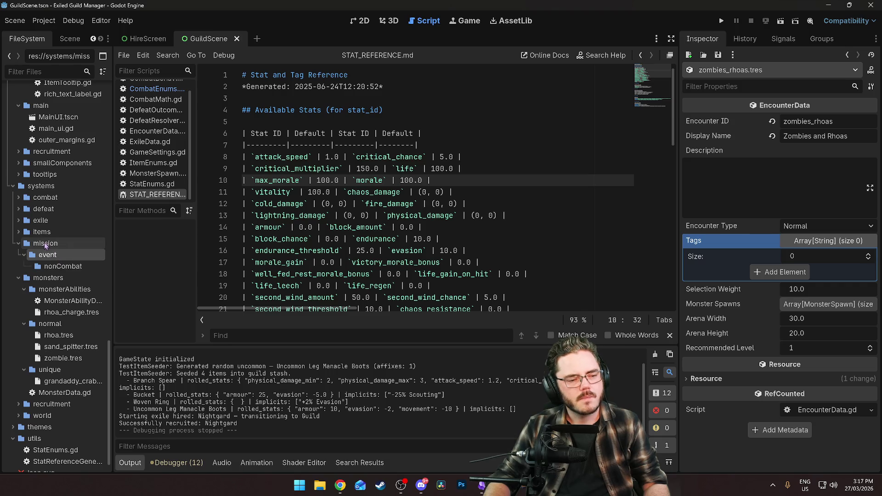
Create the script res://systems/mission/MissionData.gd from the mission folder's context menu.
right_click(44, 242)
mouse_move(76, 252)
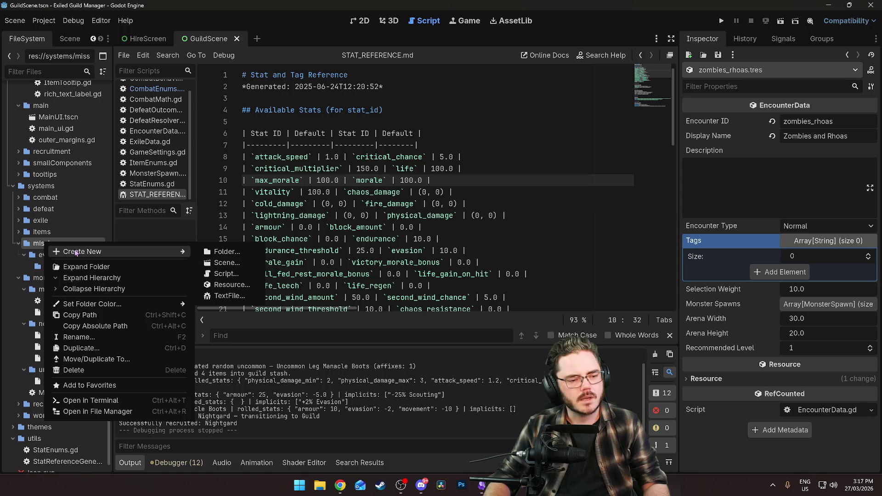
left_click(224, 273)
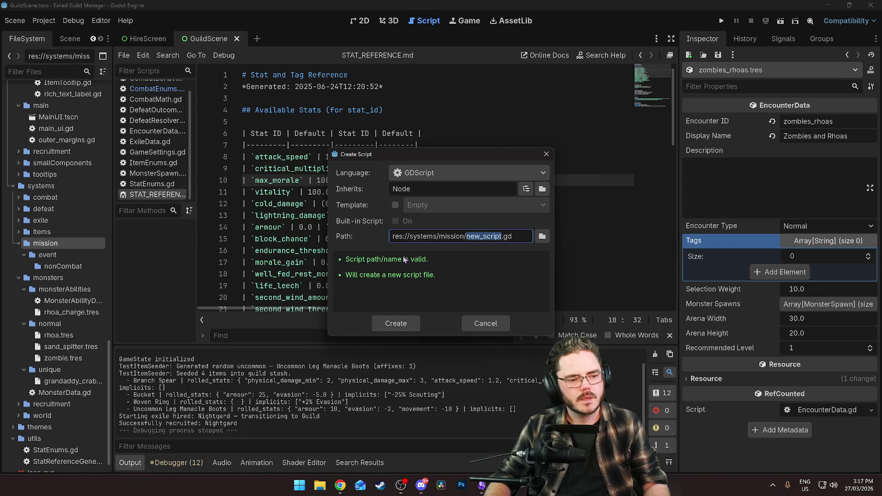
type("mission")
type("Dayt")
key("BackSpace")
key("BackSpace")
key("BackSpace")
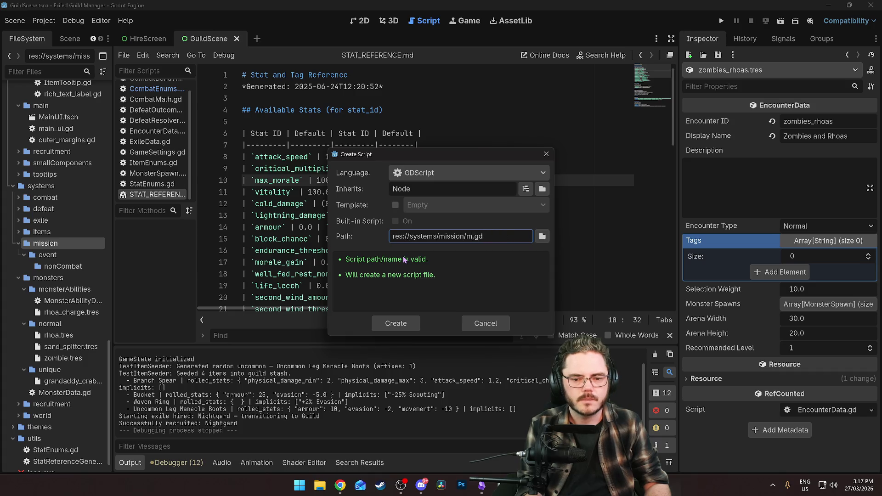
type("Mission")
type("Data")
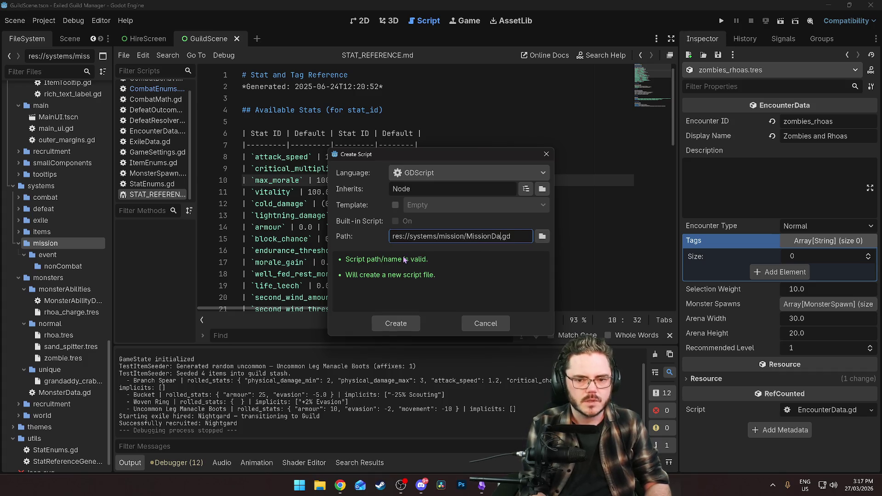
left_click(393, 323)
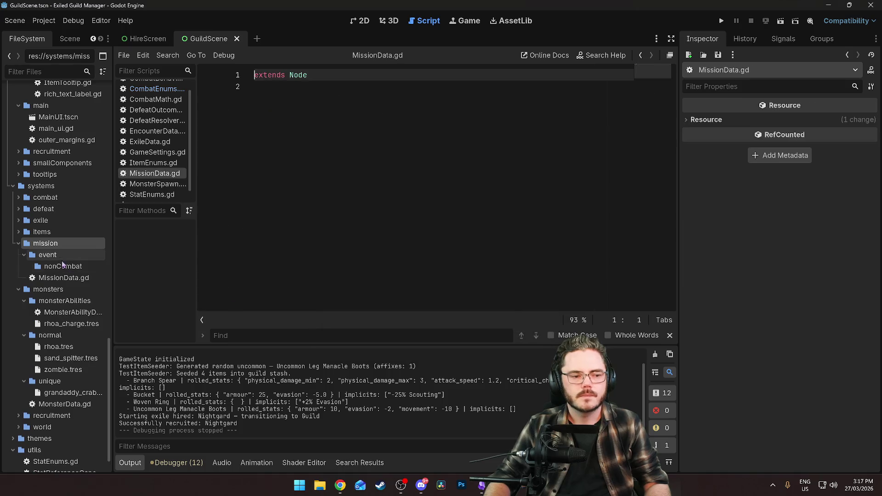
In MissionData.gd, change the extends line from Node to Resource.
left_click(56, 280)
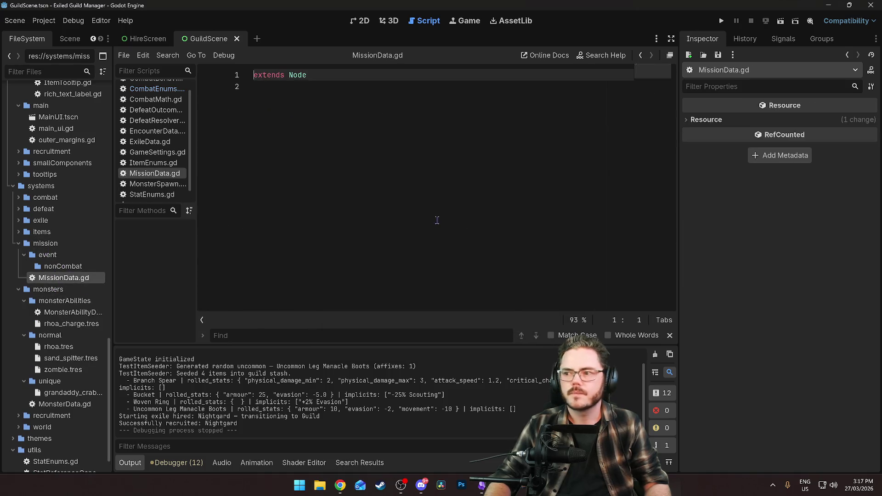
left_click(417, 194)
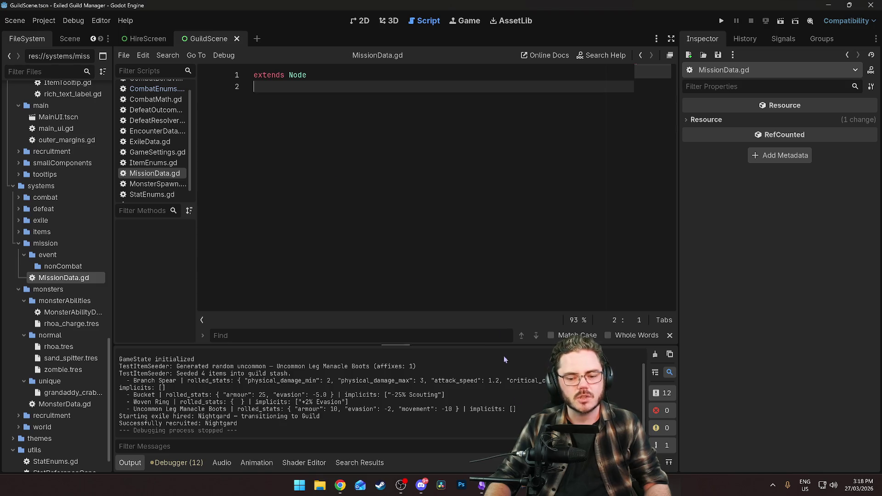
left_click(481, 486)
left_click(480, 486)
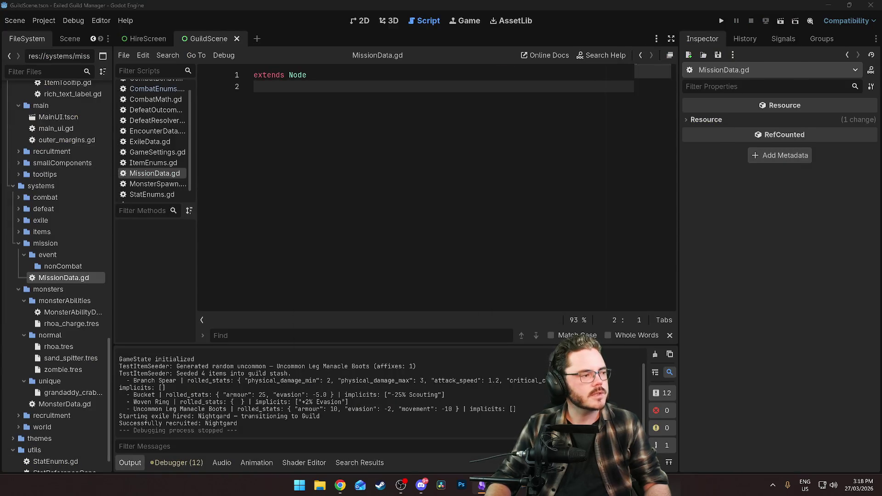
left_click(320, 91)
left_click(259, 79)
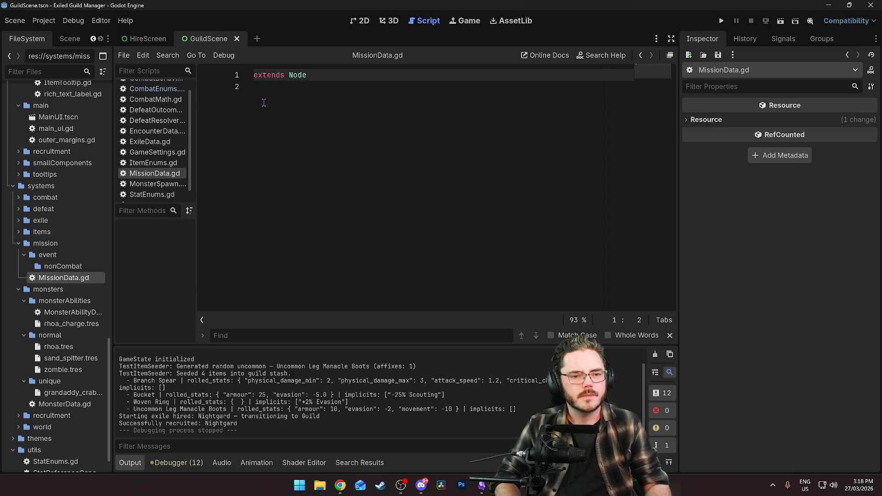
left_click(264, 103)
key("Up")
key("End")
key("BackSpace")
key("BackSpace")
key("BackSpace")
type("Resour")
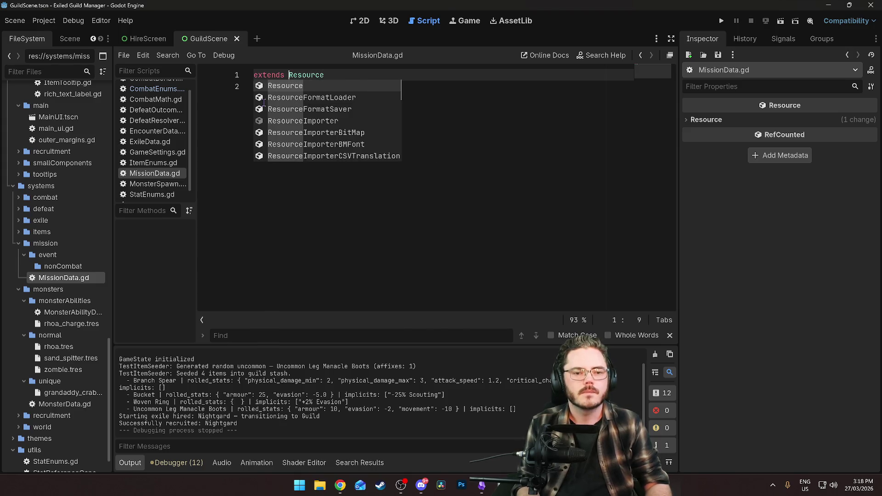
key("Return")
key("ctrl+z")
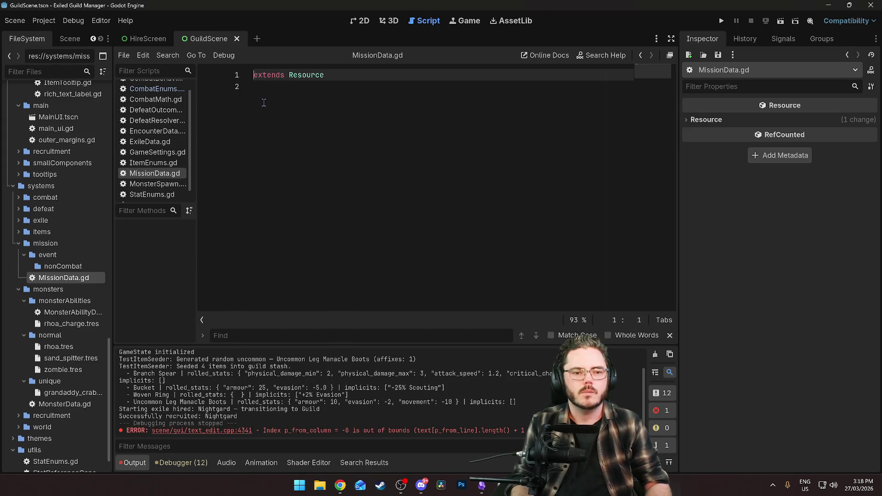
Add 'class_name MissionData' on the first line, remove the trailing empty line and save.
key("Return")
key("Up")
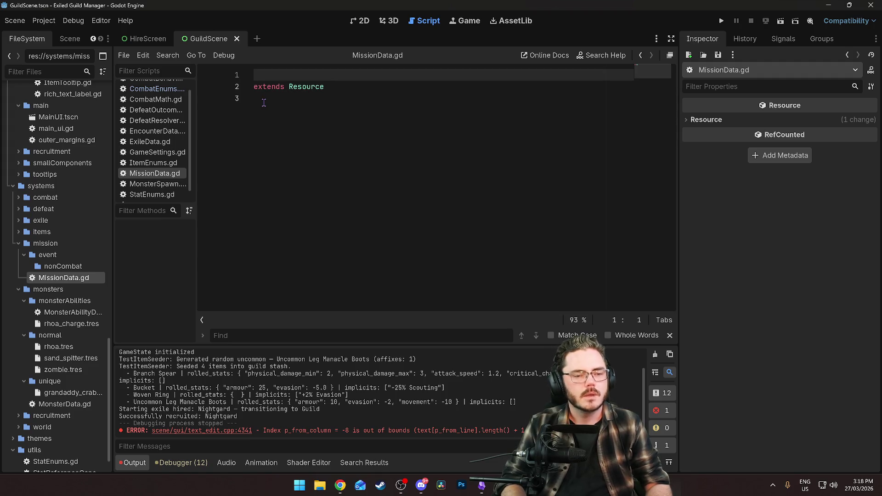
type("class_nameMIss")
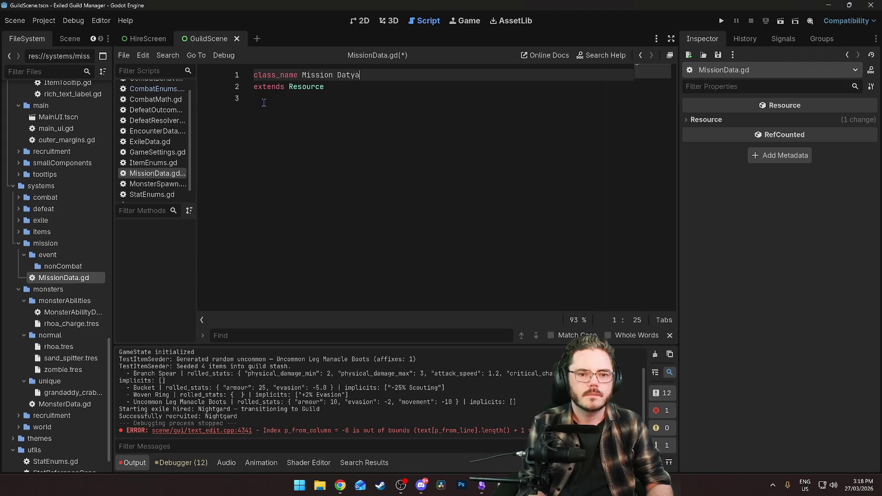
type("ta")
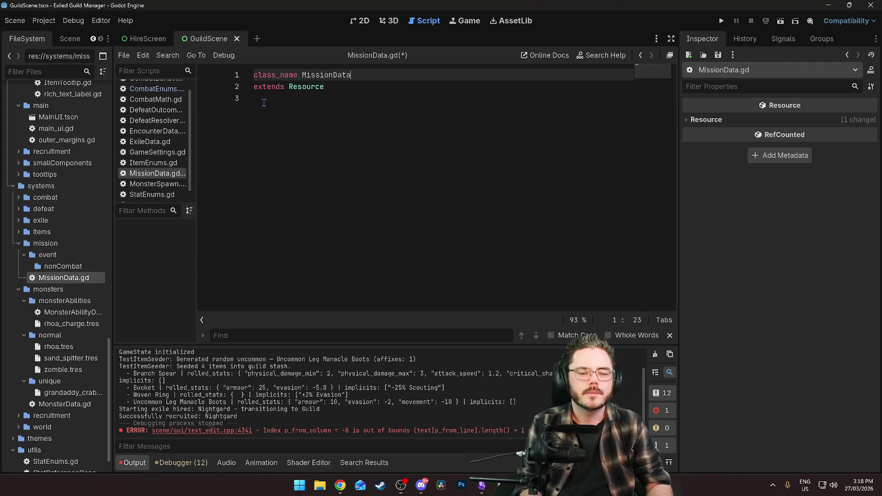
key("Down")
key("Down")
key("Return")
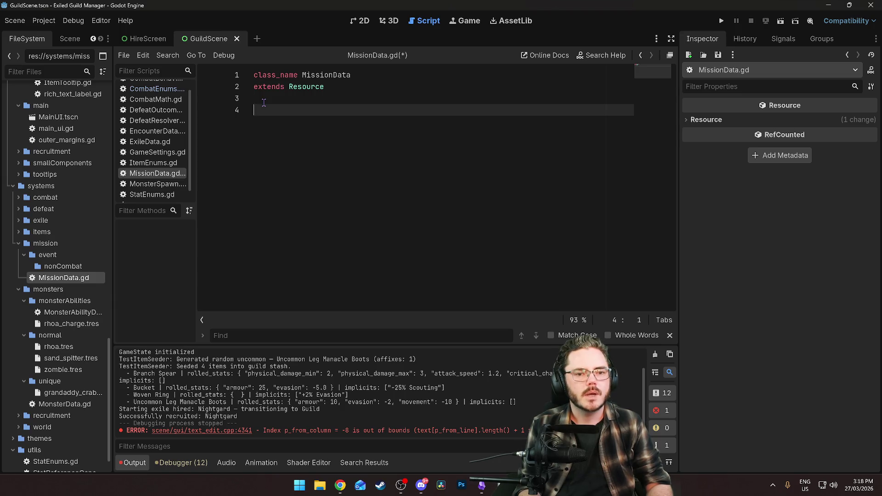
key("BackSpace")
key("ctrl+s")
left_click(339, 122)
left_click(336, 75)
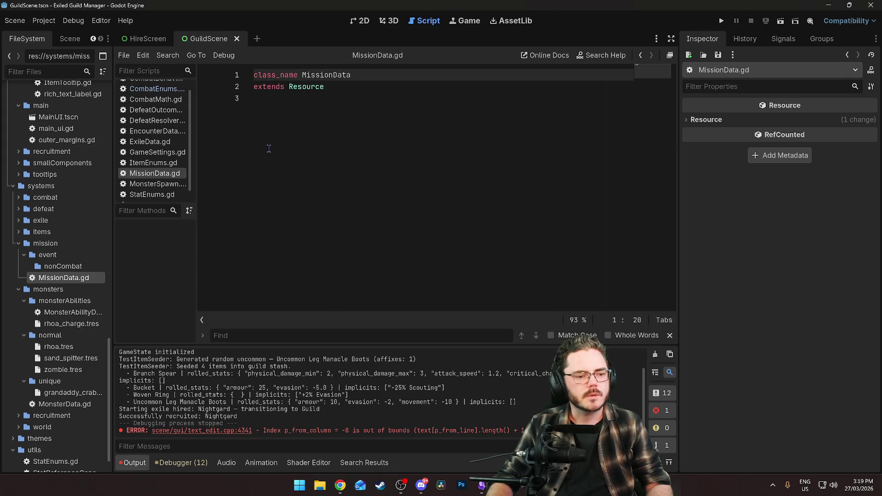
Review how EncounterData.gd declares its class_name and extends Resource.
left_click(156, 131)
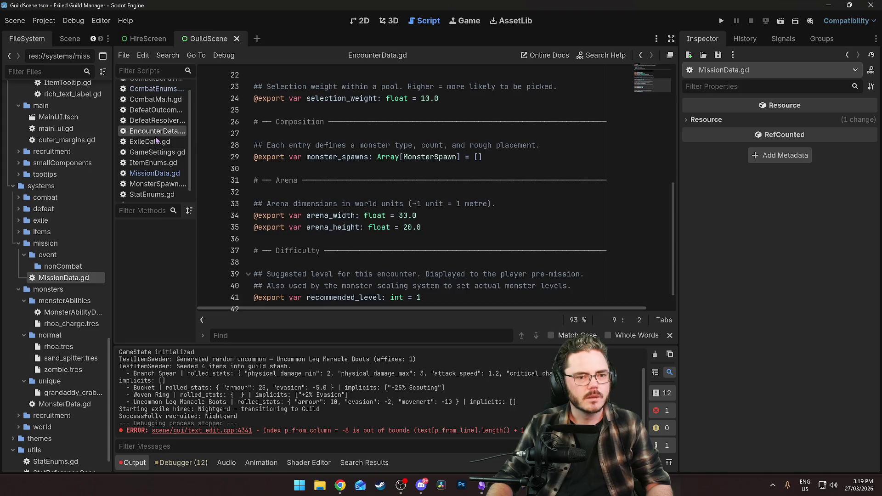
scroll(154, 172, "down", 1)
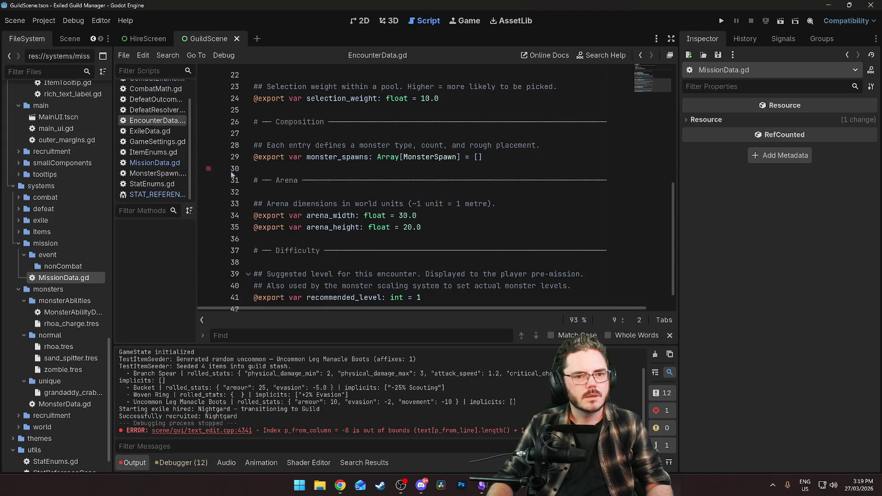
scroll(359, 182, "up", 7)
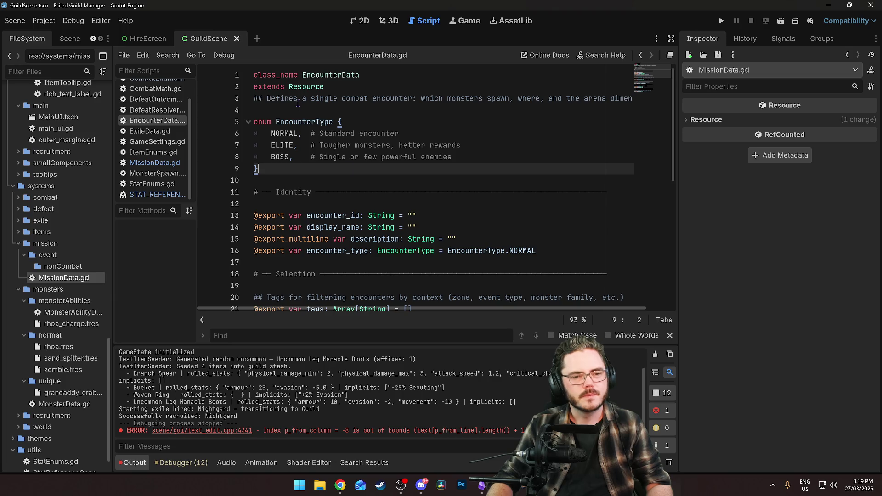
left_click(315, 79)
left_click(311, 88)
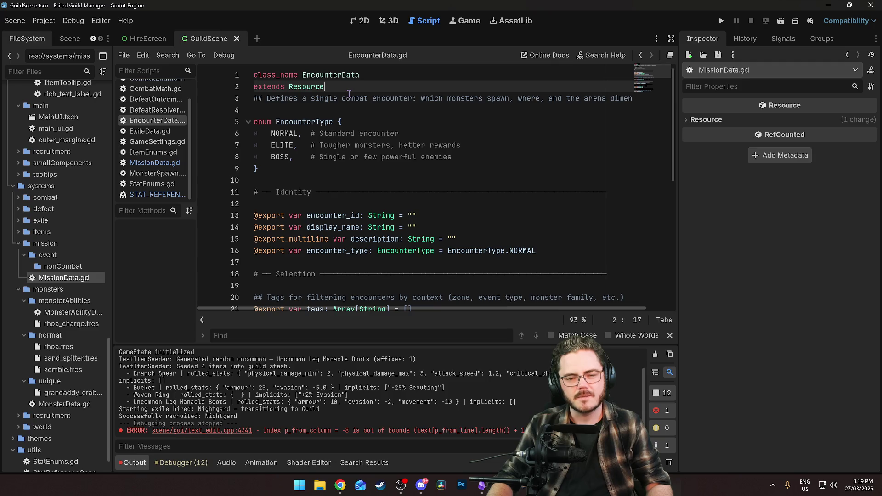
left_click(350, 76)
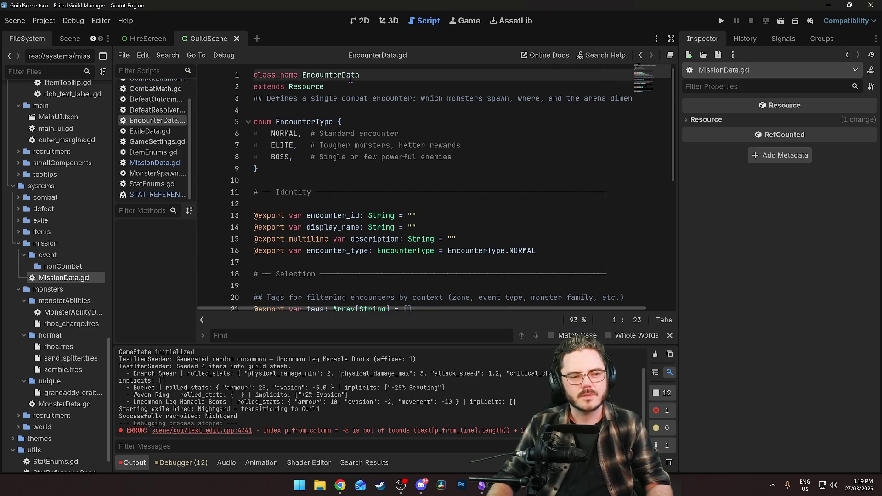
left_click(346, 86)
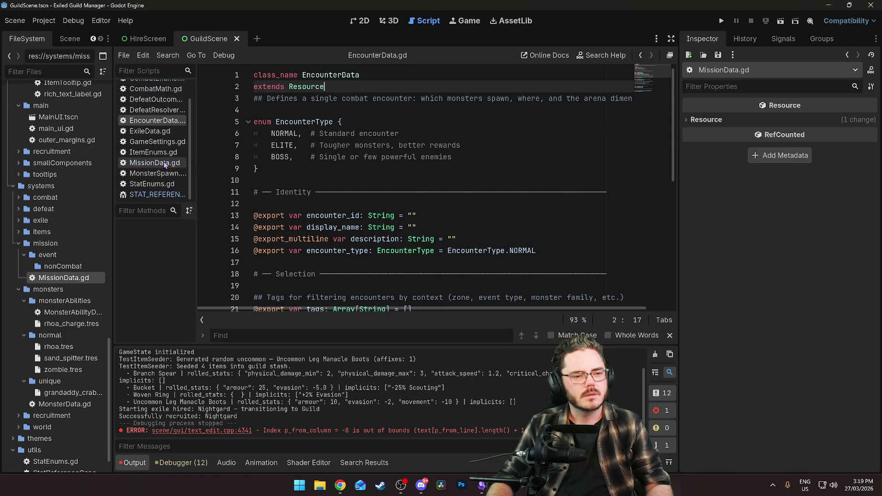
scroll(164, 127, "up", 1)
Filter the scripts by 'abi' and open MonsterAbilityData.gd.
left_click(154, 70)
type("abi")
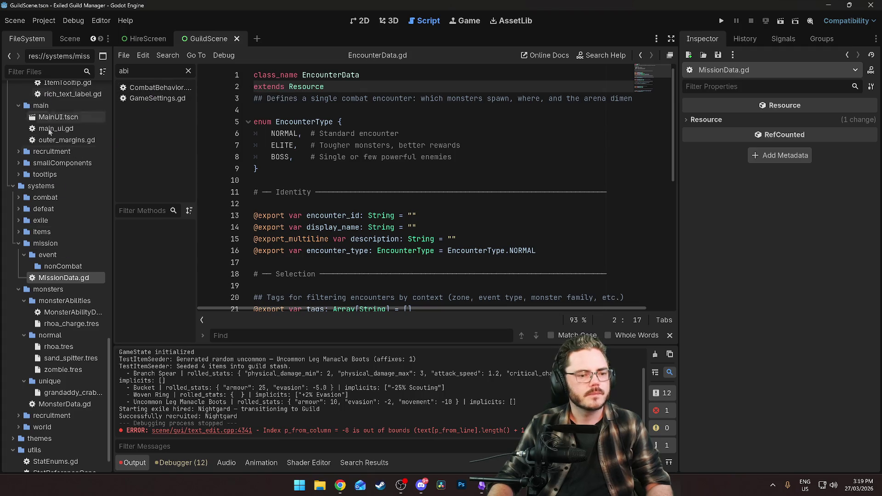
double_click(64, 314)
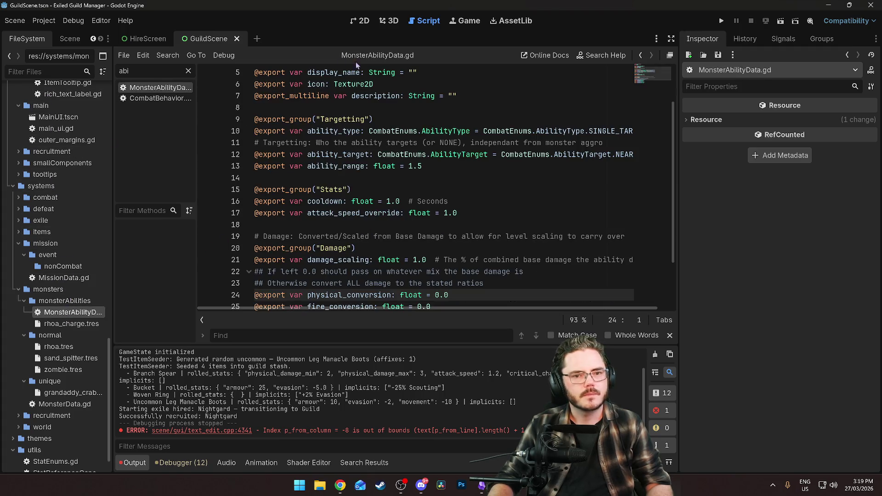
Reopen MissionData.gd, leaving it at its two declaration lines, then return to the 2D view.
scroll(286, 92, "up", 2)
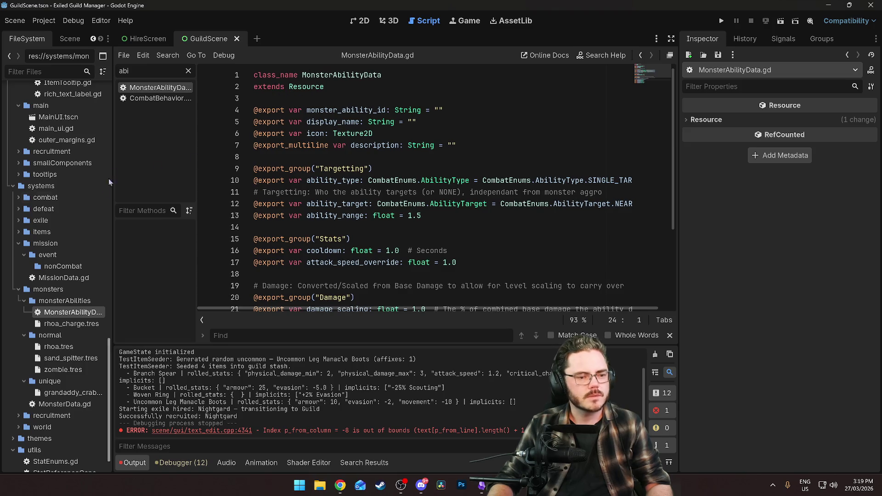
left_click(62, 281)
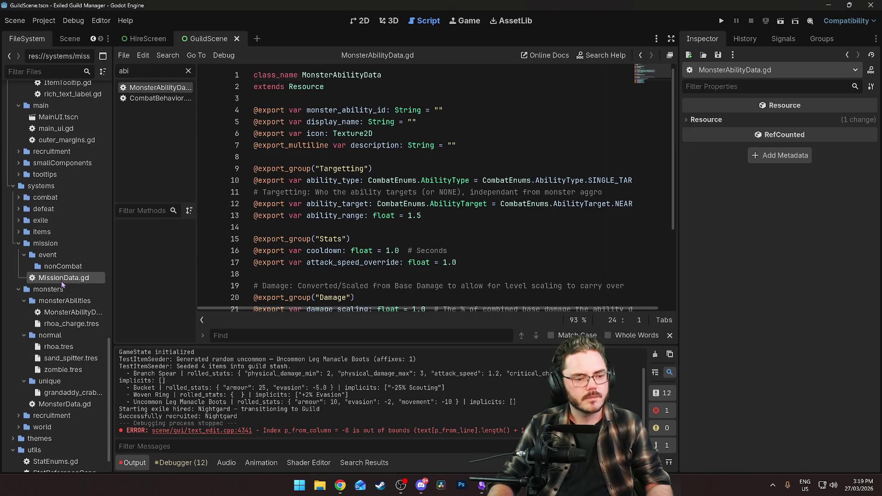
double_click(61, 280)
left_click(346, 167)
key("Return")
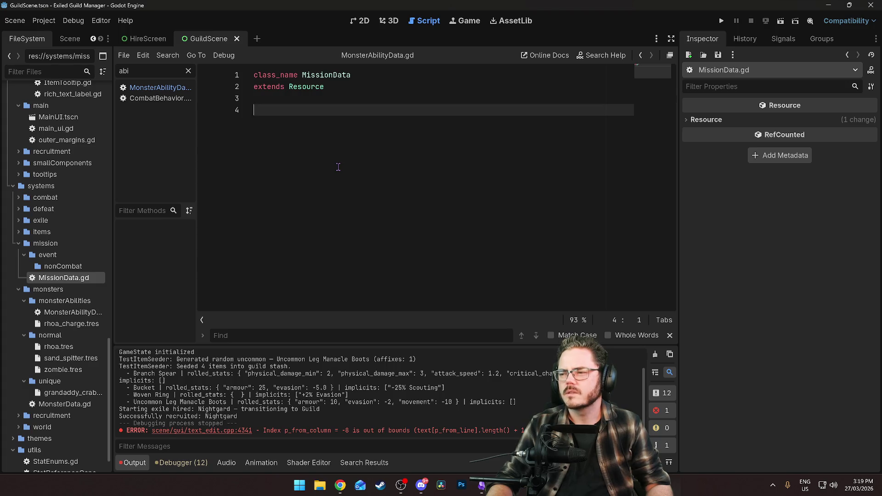
key("BackSpace")
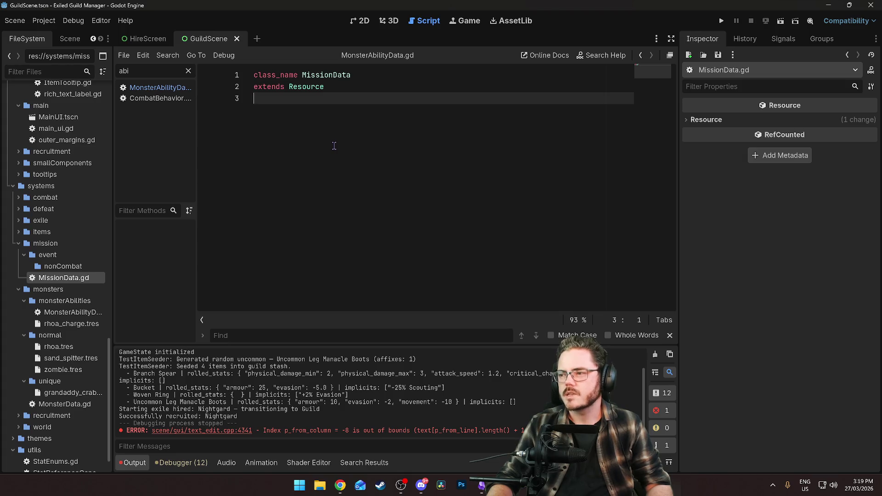
left_click(364, 20)
Run the project, confirm hiring the Thundercrusher recruit, then stop the game.
scroll(407, 161, "down", 2)
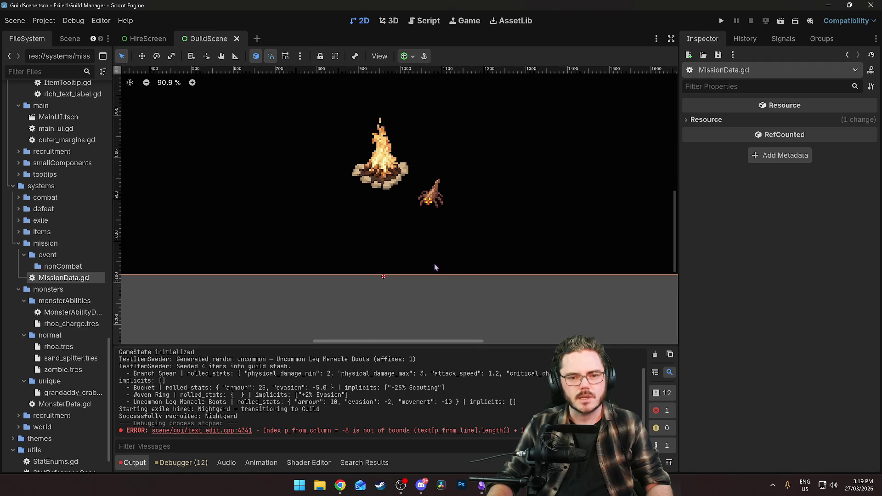
scroll(441, 163, "up", 3)
scroll(500, 200, "down", 2)
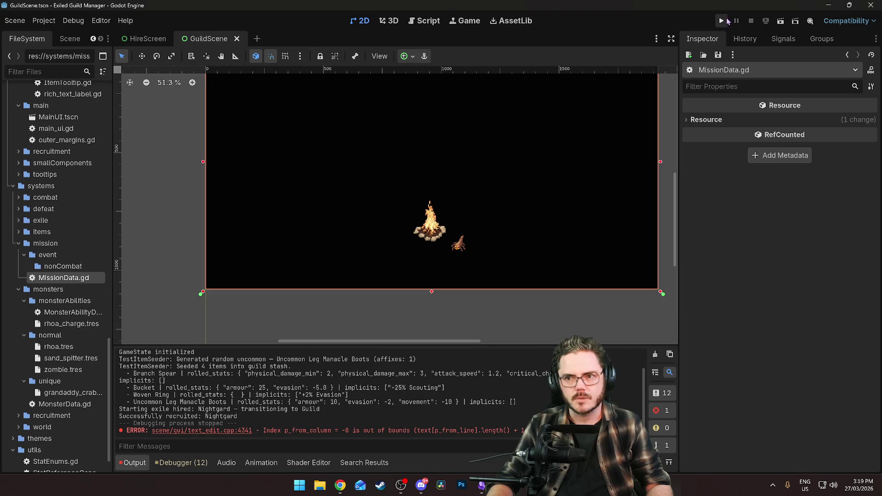
left_click(726, 21)
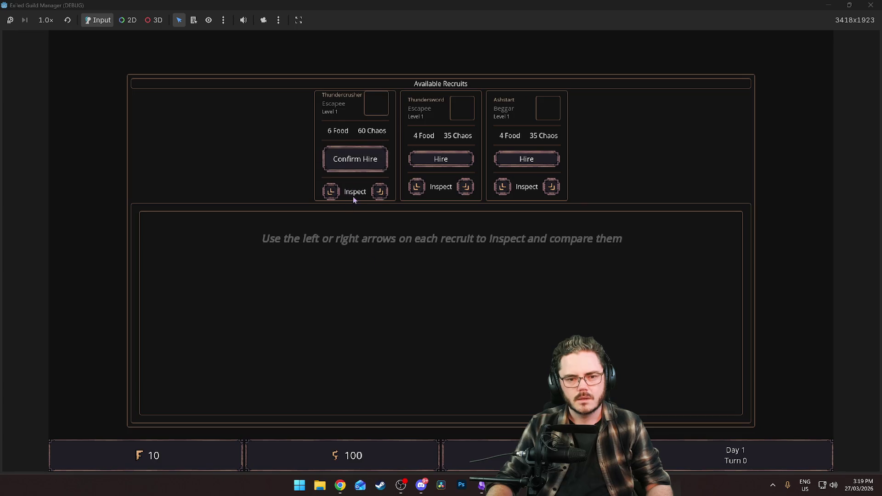
left_click(347, 192)
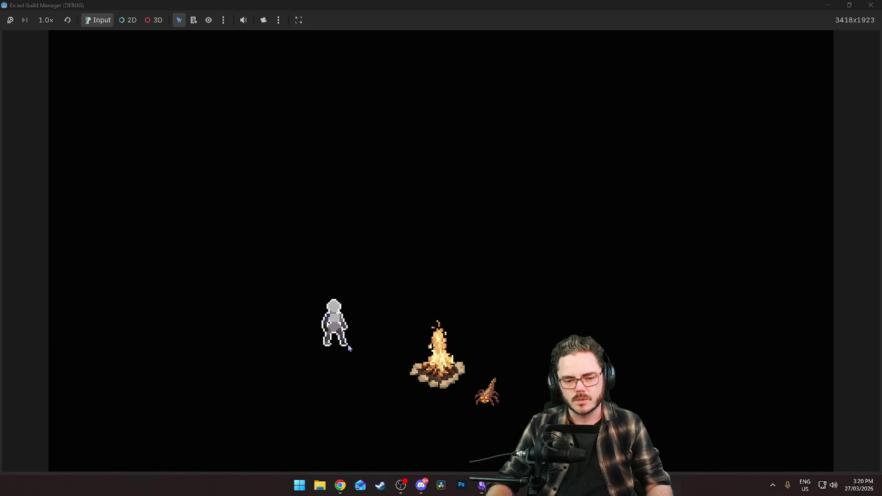
left_click(870, 5)
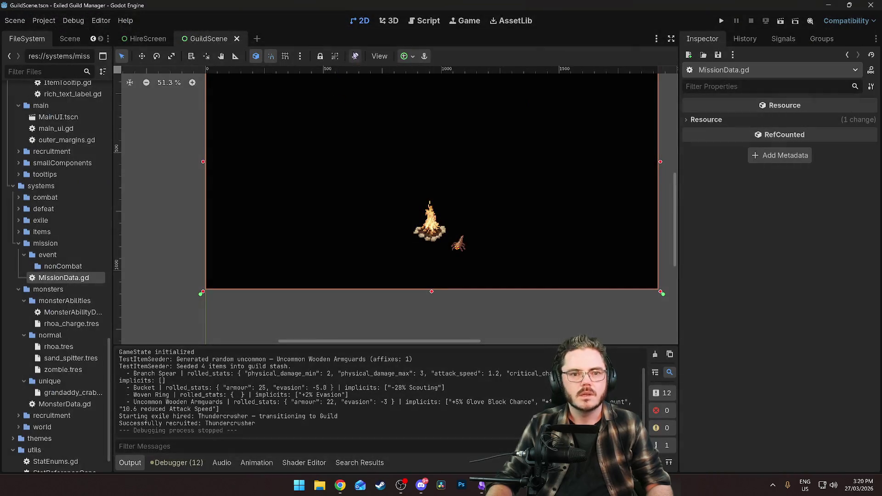
scroll(64, 284, "up", 10)
Filter project files by 'guild', select GuildScene and view its node tree.
scroll(65, 288, "down", 6)
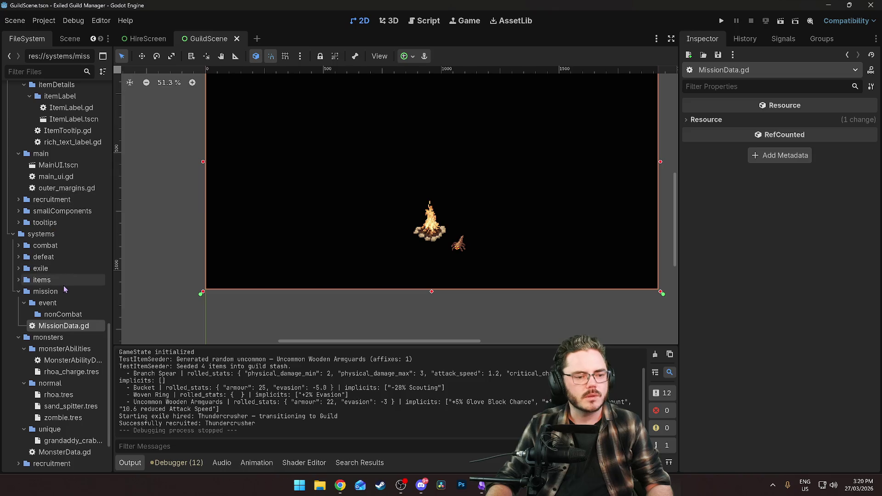
left_click(55, 70)
type("guild")
left_click(65, 183)
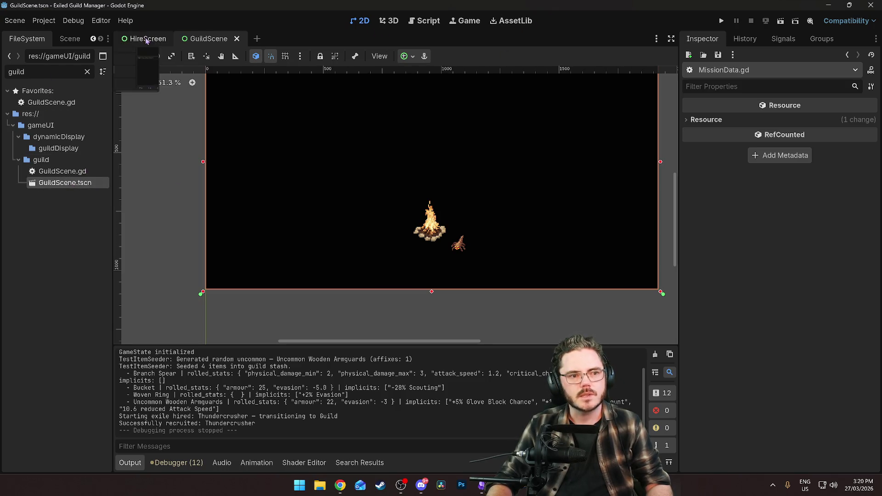
left_click(70, 38)
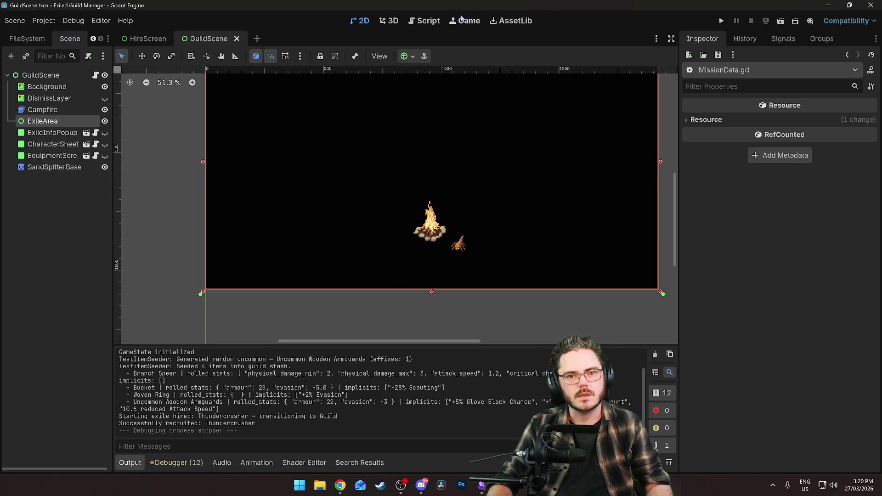
left_click_drag(516, 151, 462, 202)
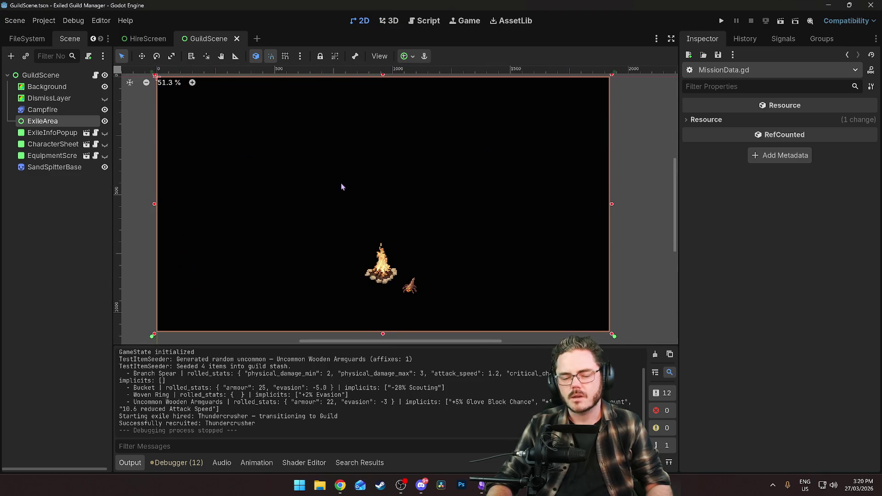
left_click(27, 39)
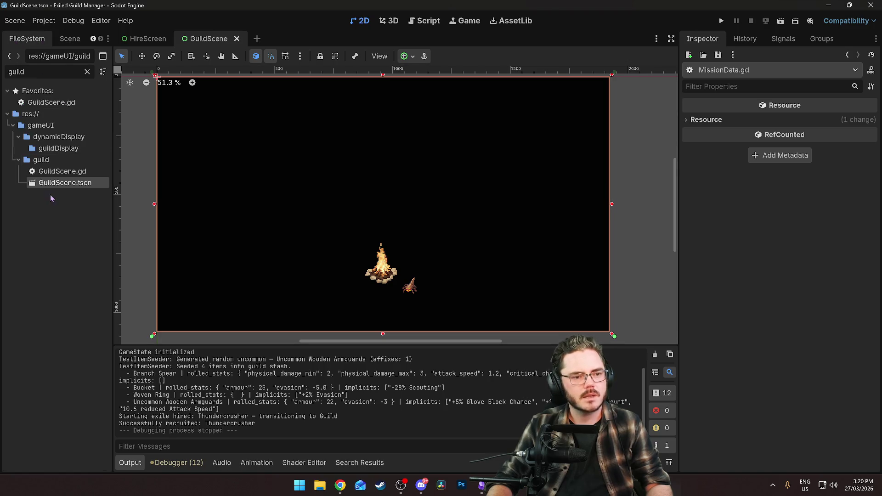
Filter for 'exileto', open ExileToken.tscn and select the exile sprite.
left_click_drag(16, 71, 7, 71)
type("exile")
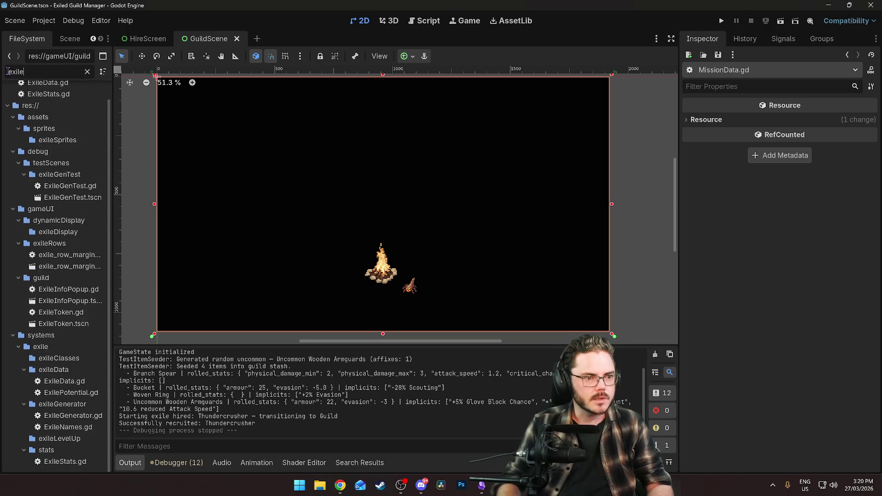
type("toek")
key("BackSpace")
key("BackSpace")
key("Down")
key("Down")
key("Return")
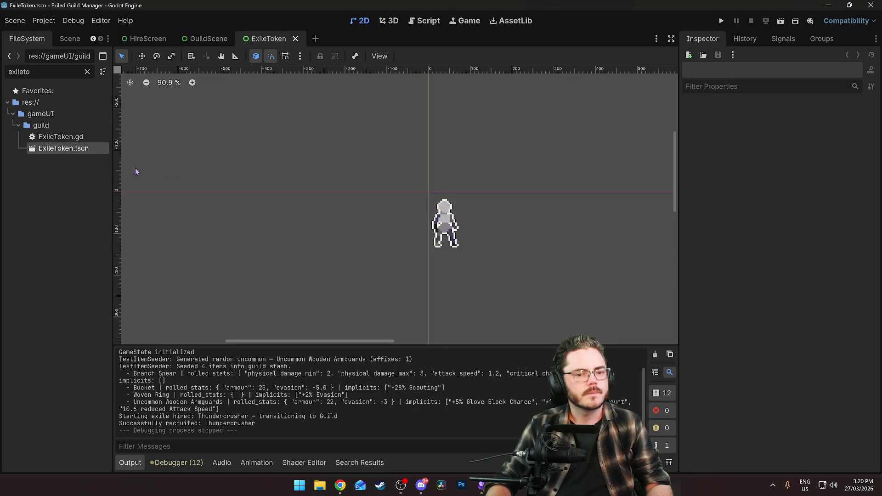
left_click(430, 214)
Reselect the exile sprite and expand its Sprite Frames resource details in the Inspector.
mouse_move(385, 233)
left_mouse_down()
mouse_move(277, 207)
mouse_move(255, 193)
mouse_move(270, 200)
left_mouse_up()
left_click(429, 263)
left_click(340, 232)
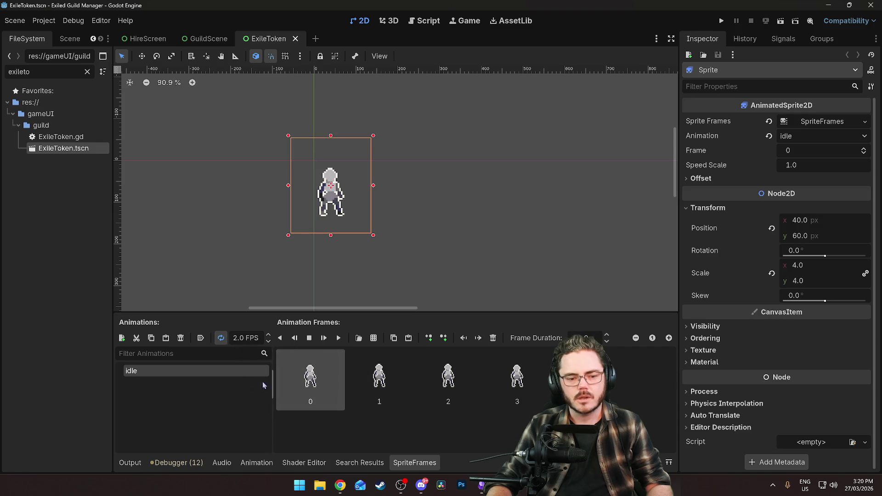
left_click(822, 125)
left_click(797, 136)
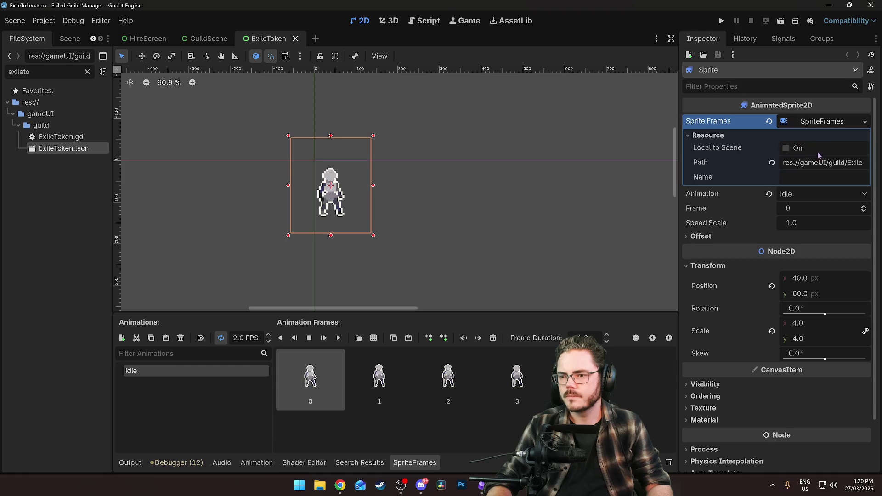
left_click(829, 124)
left_click(822, 122)
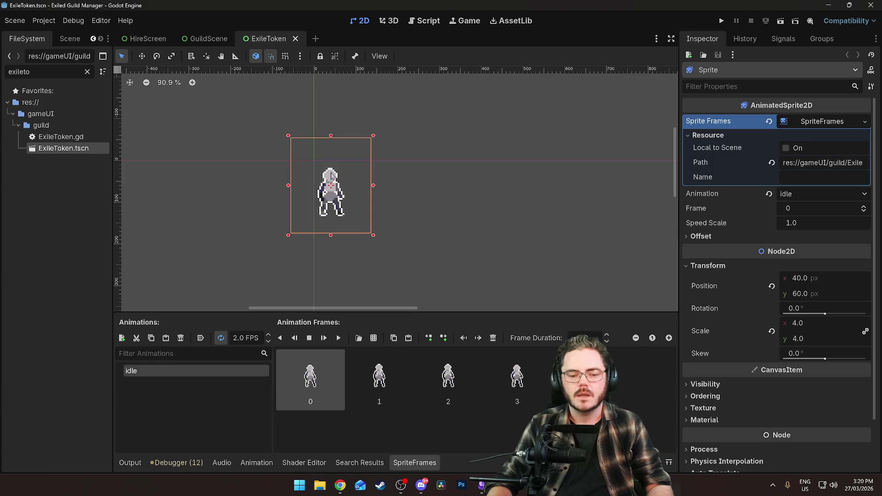
Deselect the sprite and close the ExileToken scene.
left_click(233, 194)
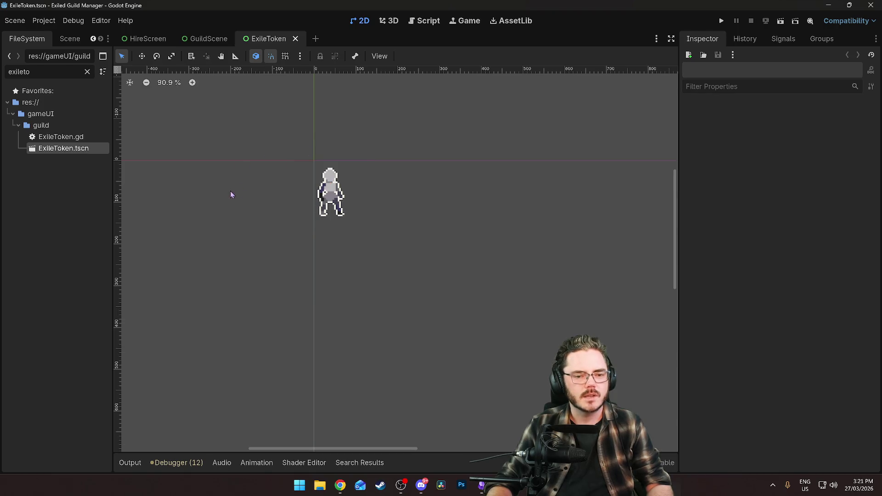
left_click(352, 200)
left_click(152, 164)
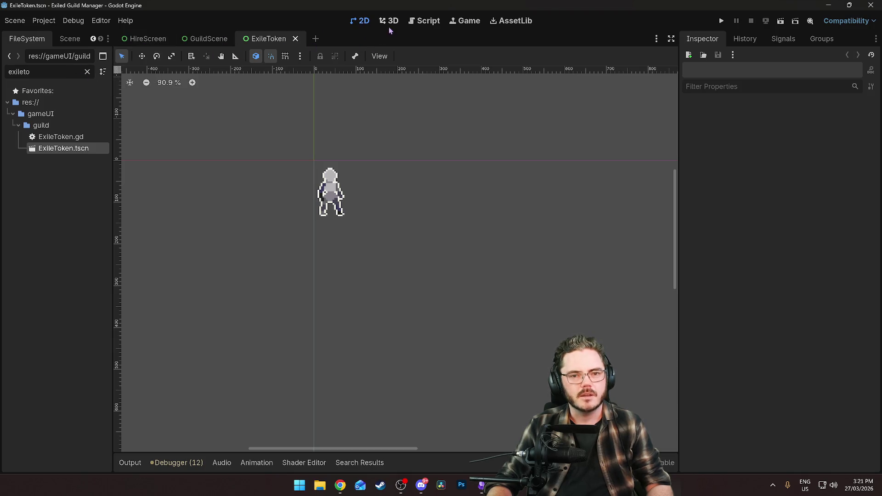
left_click(295, 39)
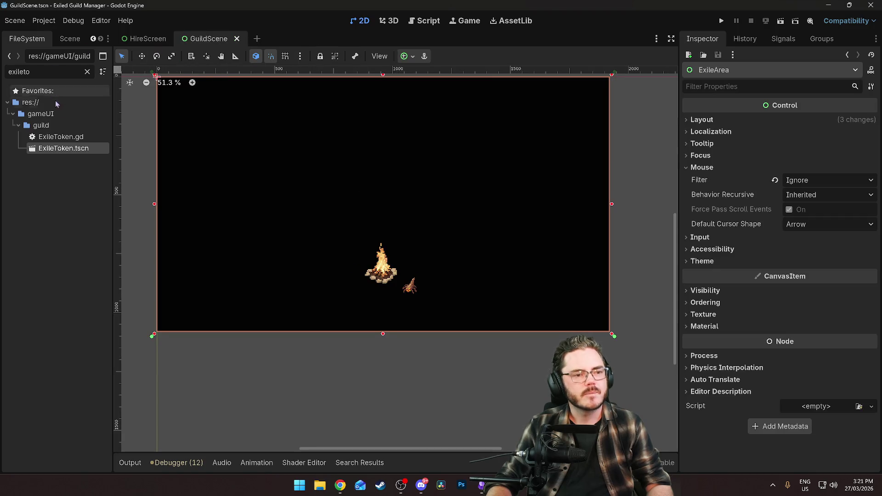
Select the Campfire node and preview its burning animation.
left_click(70, 38)
left_click(43, 109)
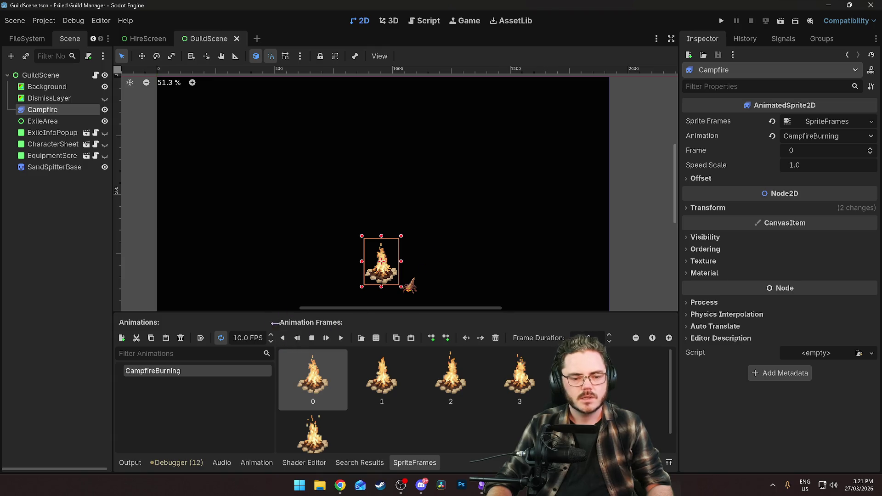
left_click(341, 339)
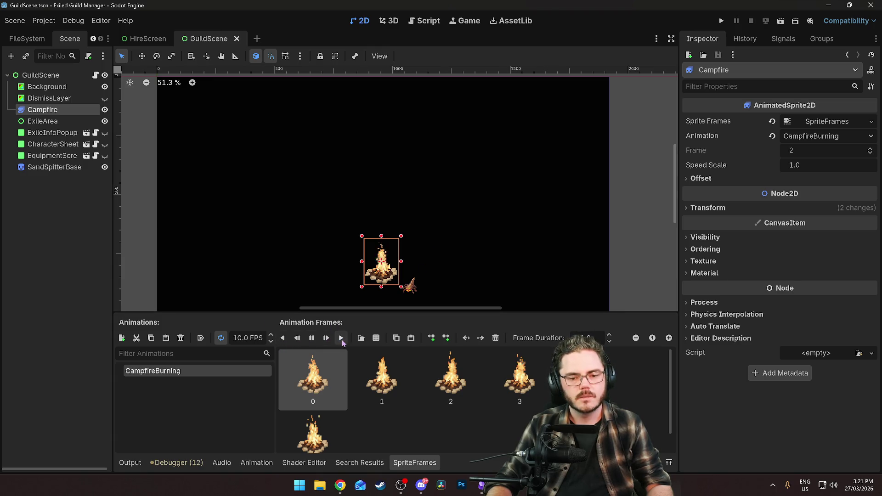
left_click_drag(614, 229, 624, 161)
scroll(427, 215, "up", 10)
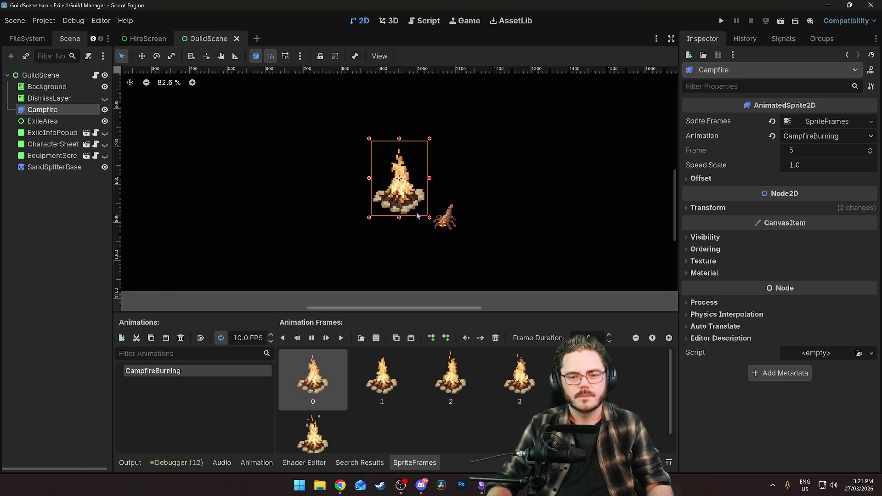
key("Down")
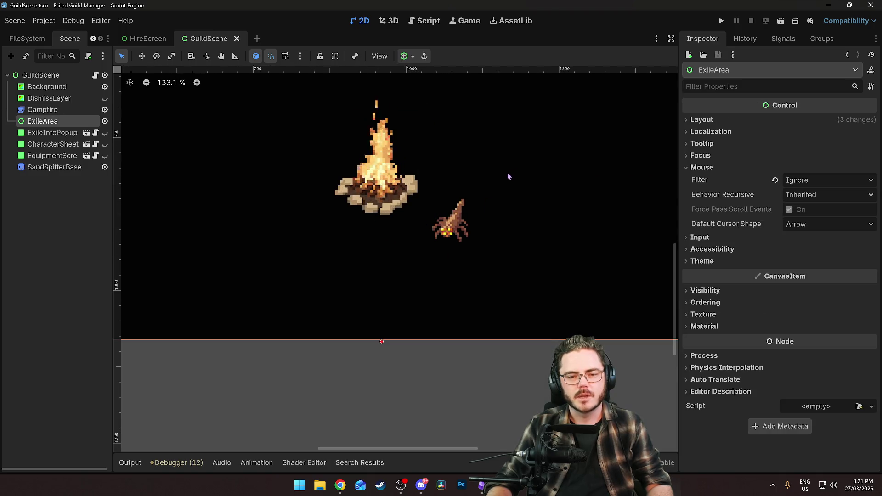
left_click(71, 114)
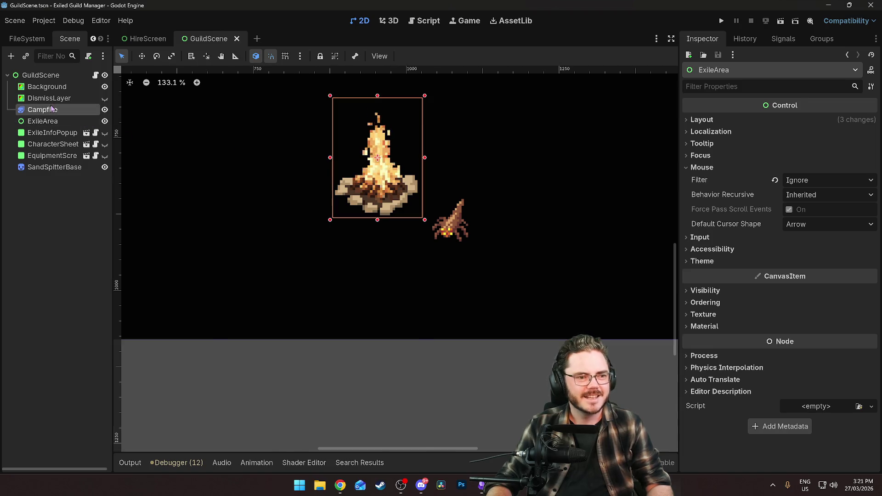
Set the campfire animation speed to 6 FPS and save GuildScene.
left_click(271, 342)
left_click(271, 342)
left_click(271, 343)
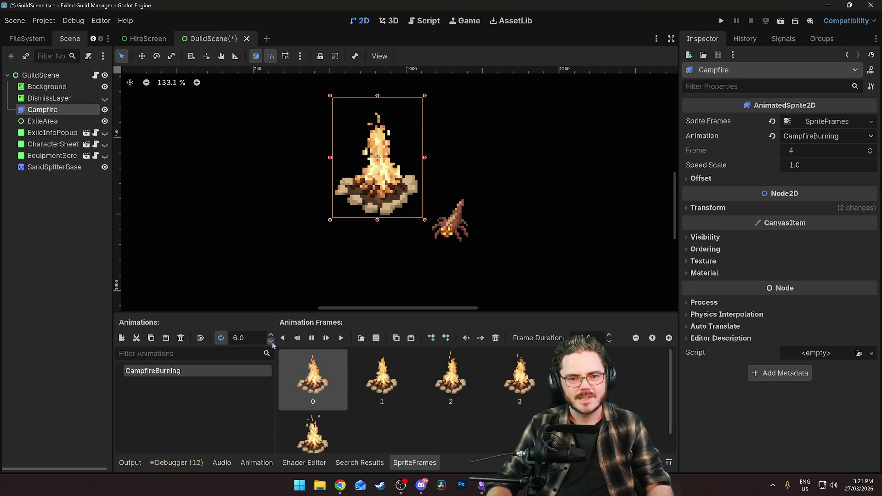
left_click(271, 335)
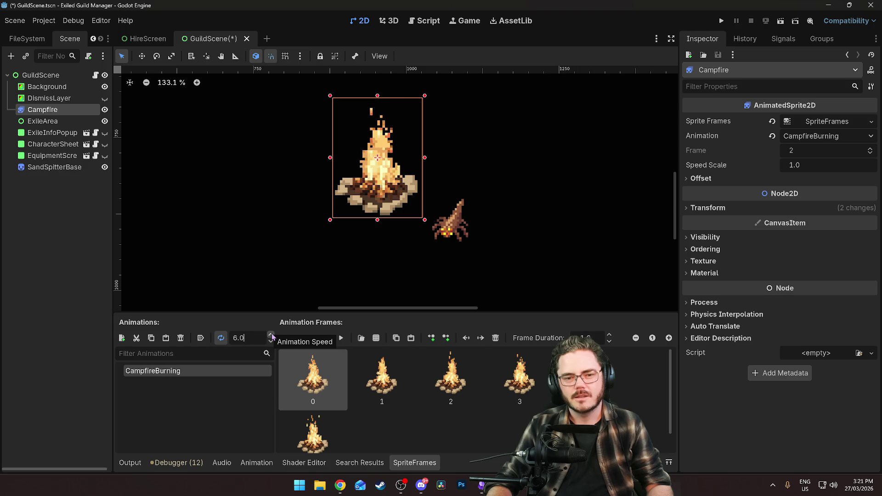
left_click(271, 335)
left_click(271, 335)
left_click(271, 335)
left_click(271, 335)
left_click(271, 341)
left_click(270, 340)
left_click(271, 341)
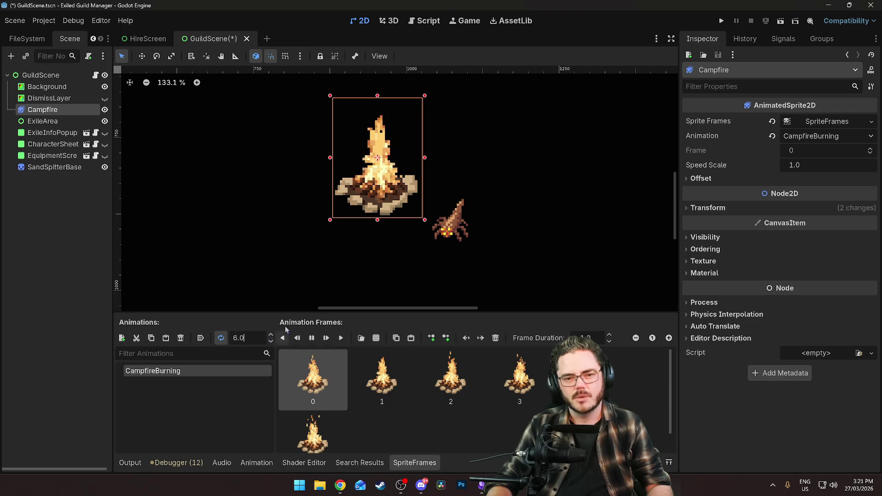
left_click(287, 253)
key("ctrl+s")
Run the project to test the slower campfire.
scroll(337, 280, "down", 4)
scroll(337, 280, "down", 3)
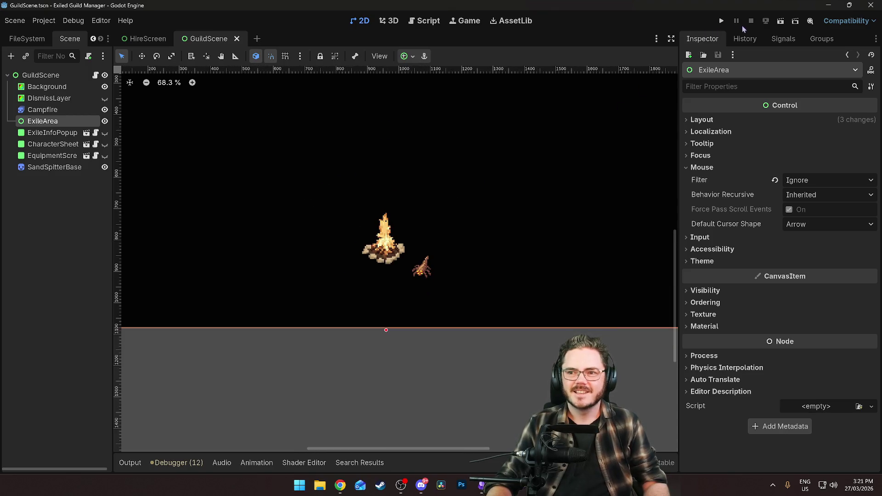
left_click(721, 21)
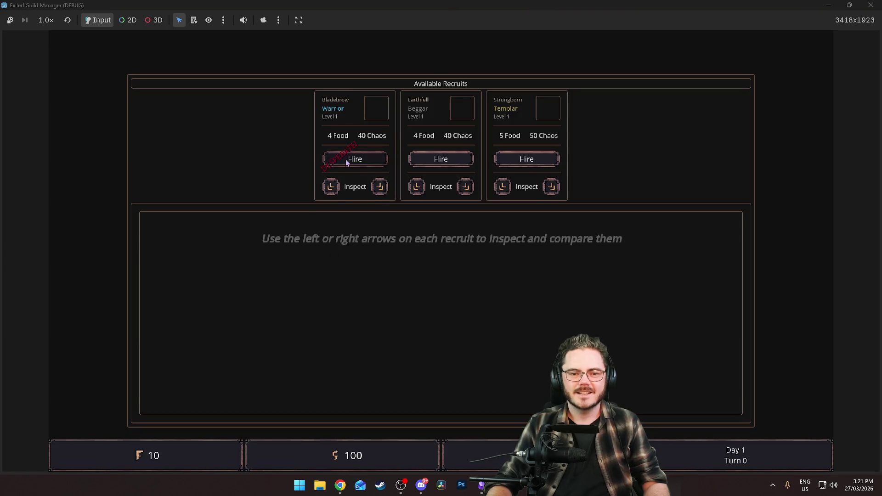
Hire the Strongborn Templar recruit and open its character sheet.
left_click(345, 159)
left_click(524, 159)
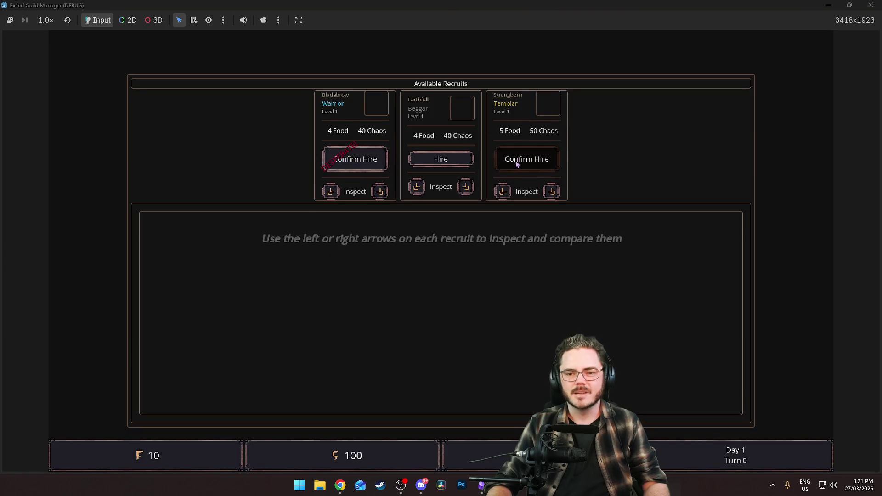
left_click(526, 159)
left_click(291, 297)
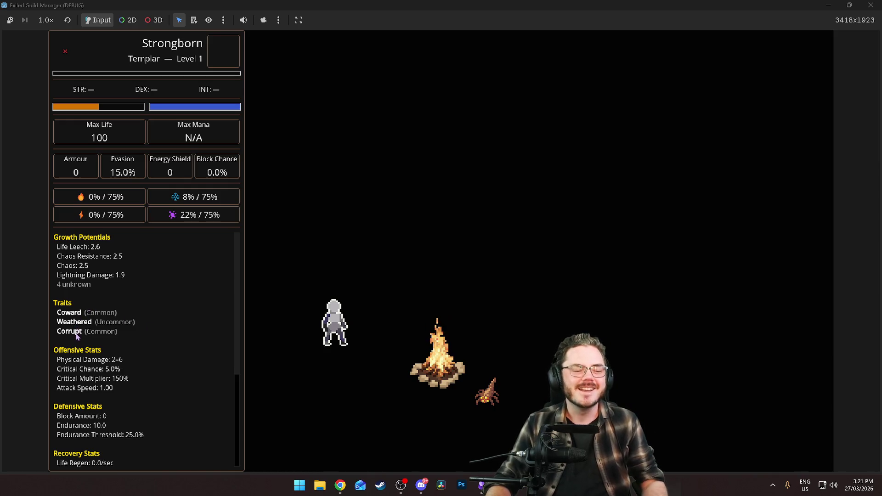
Check the recruit's info popup and stash panels, then stop the game and close GuildScene.
scroll(188, 332, "down", 2)
scroll(191, 331, "down", 4)
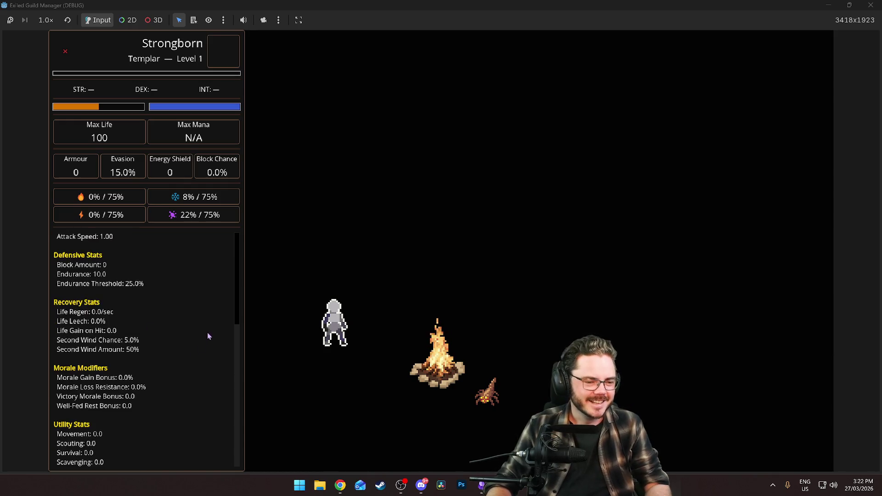
scroll(208, 332, "up", 5)
left_click(339, 312)
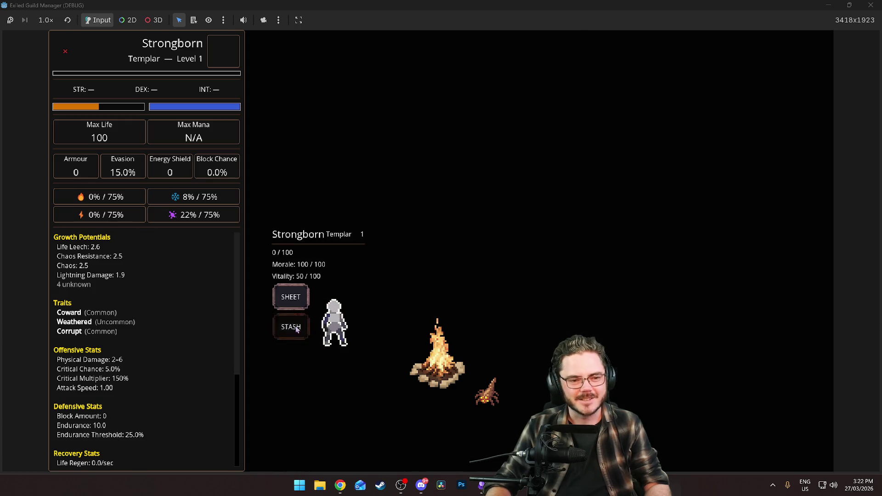
left_click(291, 296)
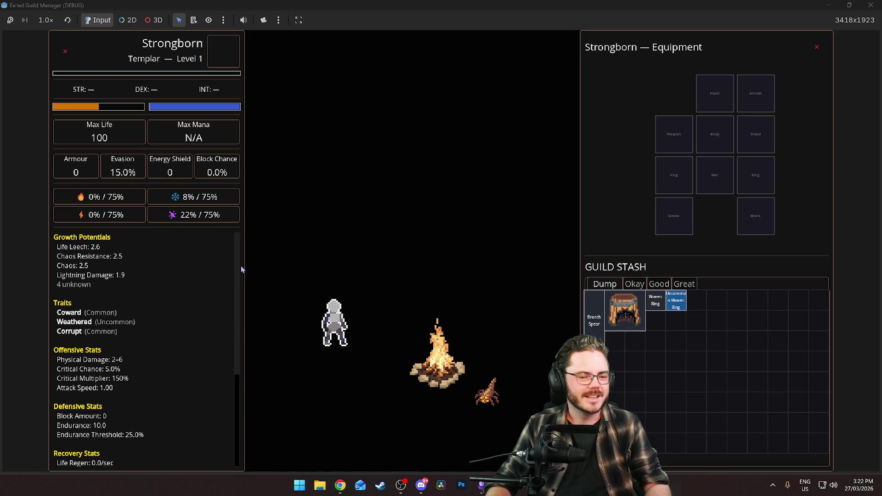
mouse_move(237, 271)
left_mouse_down()
mouse_move(233, 367)
mouse_move(267, 173)
left_mouse_up()
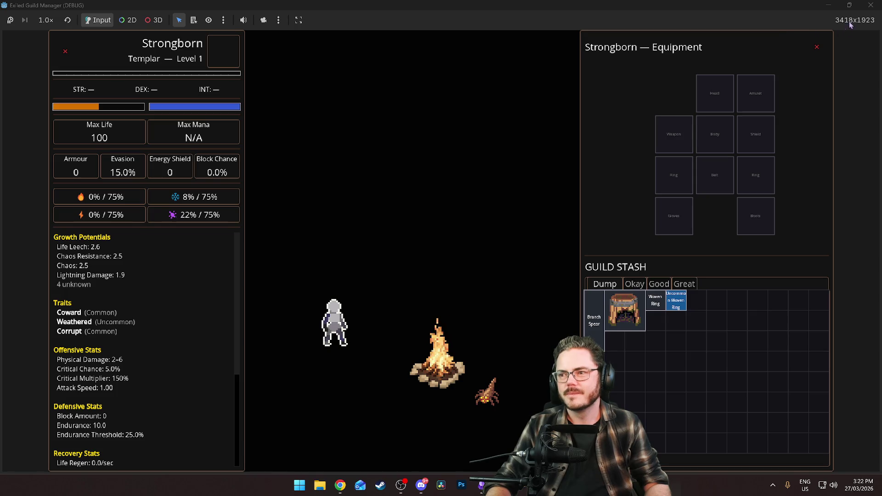
left_click(870, 5)
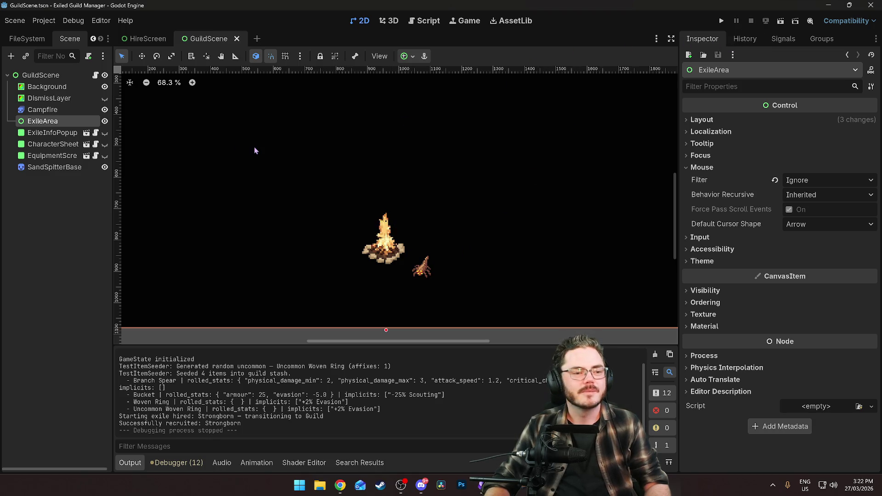
left_click(237, 39)
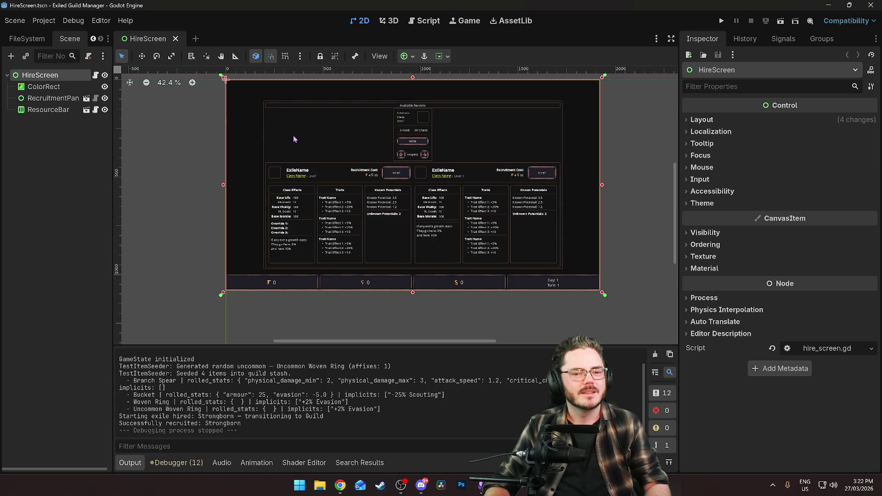
Filter the FileSystem dock for 'encoun' and open EncounterData.gd.
left_click(27, 38)
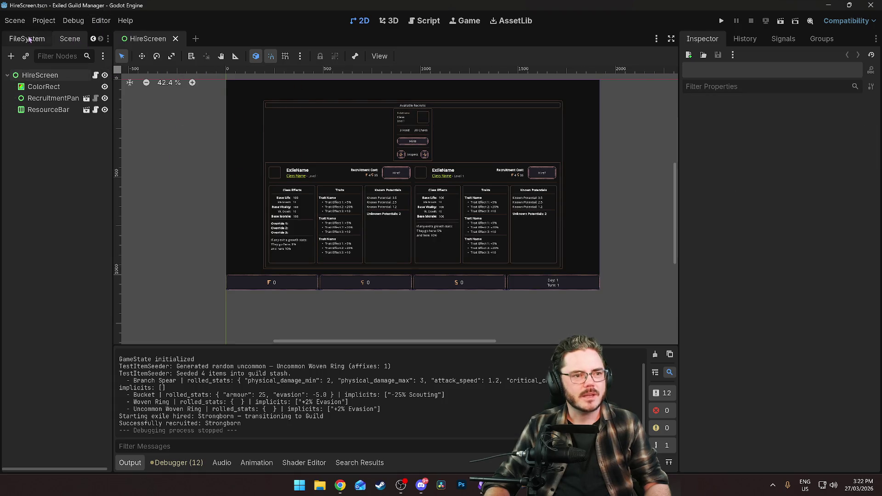
left_click(78, 72)
type("exileto")
left_click(88, 72)
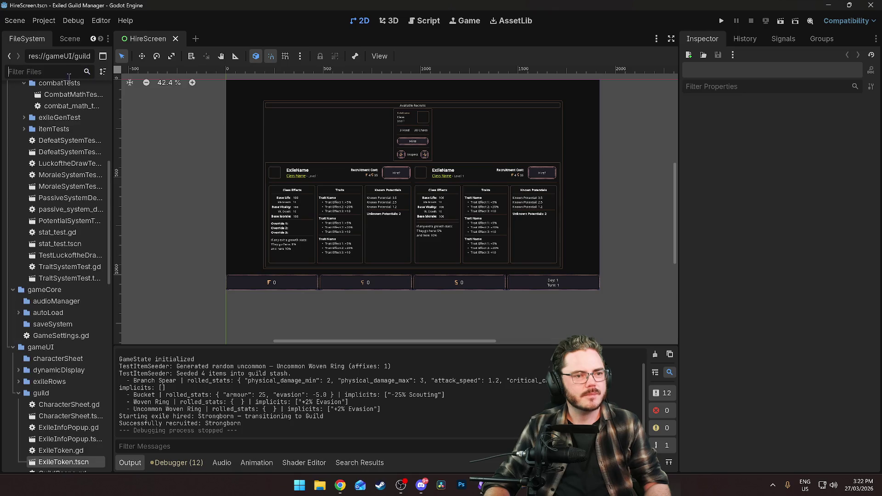
type("encoun")
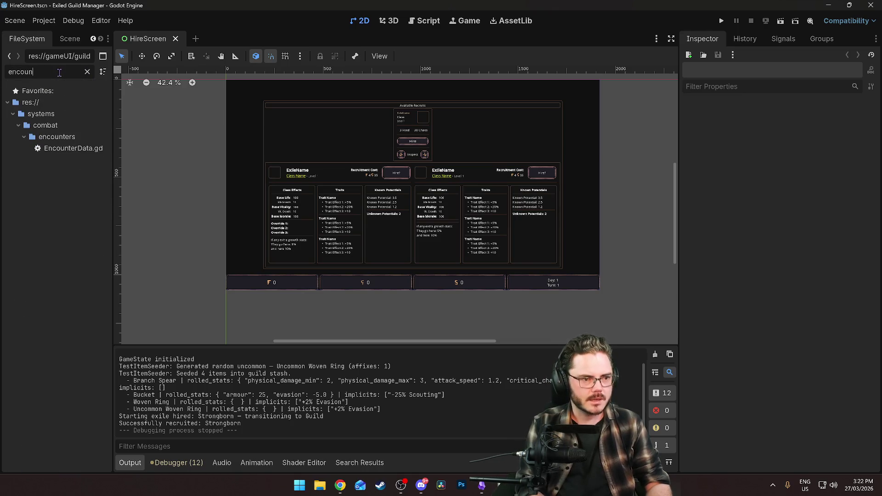
double_click(60, 149)
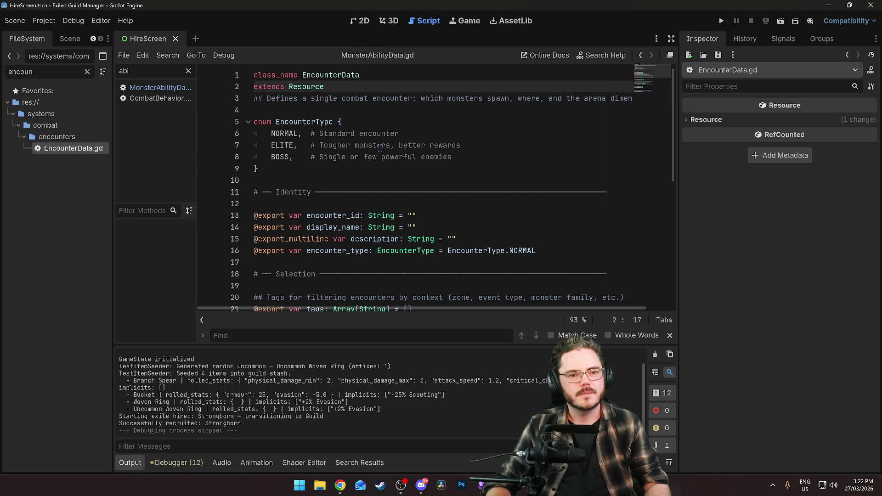
Filter for 'mission', open MissionData.gd, then clear the filter.
left_click(46, 73)
key("ctrl+a")
type("mission")
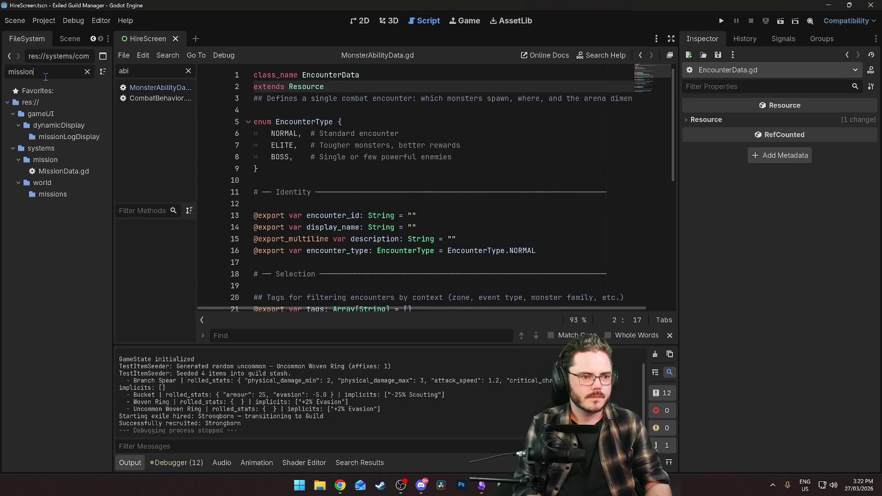
double_click(51, 171)
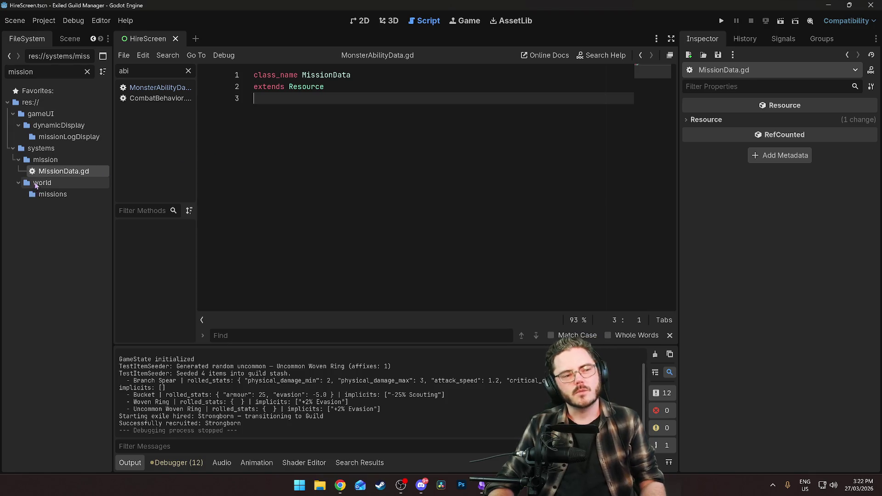
left_click(88, 72)
Expand the world folder and delete its missions subfolder, confirming Remove.
scroll(51, 236, "down", 5)
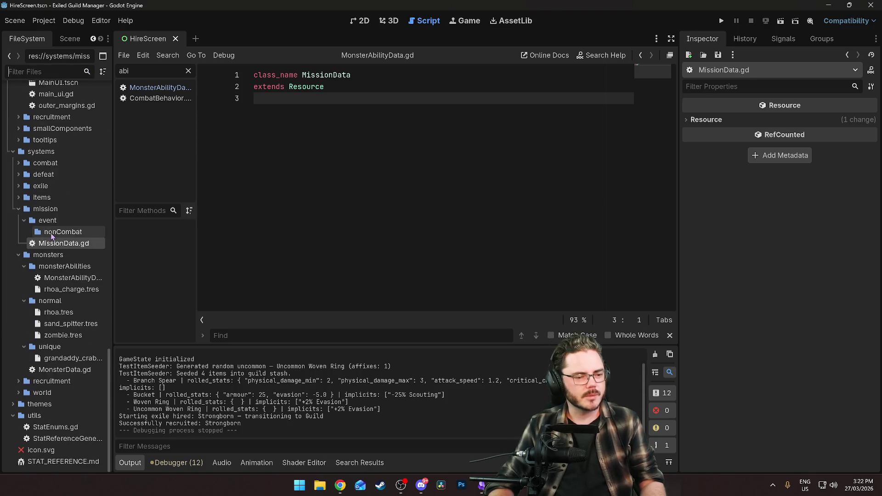
double_click(43, 392)
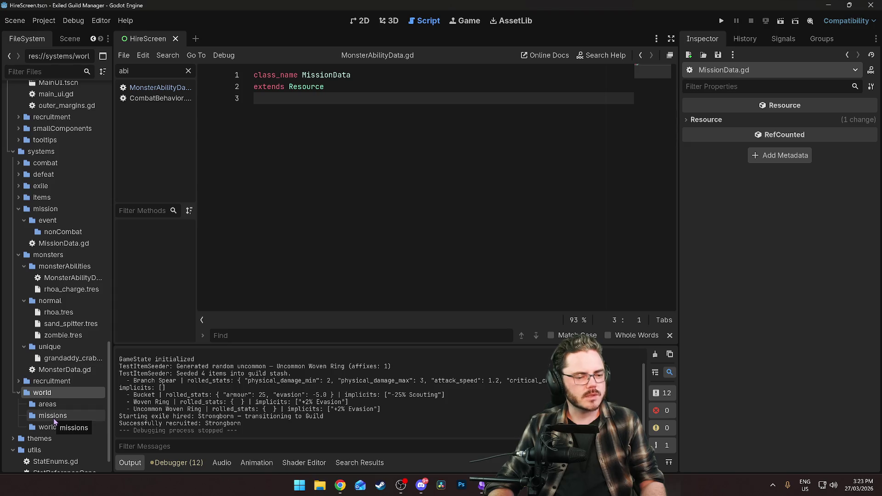
right_click(53, 418)
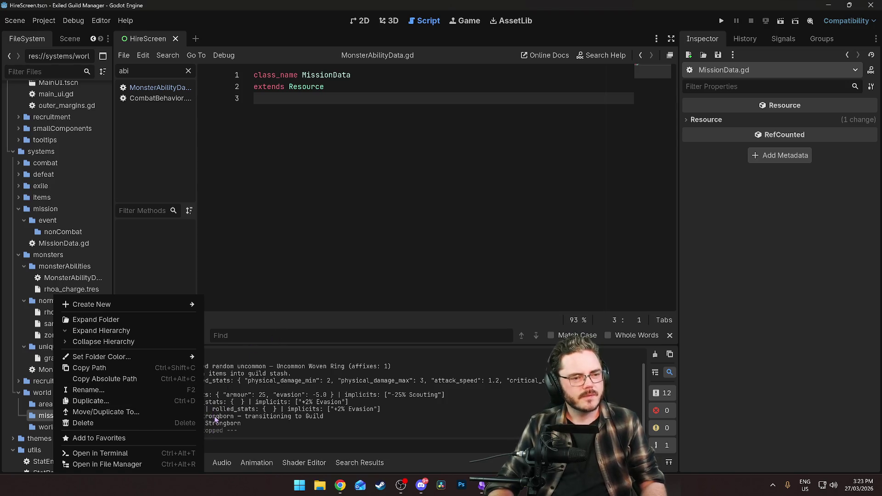
left_click(360, 264)
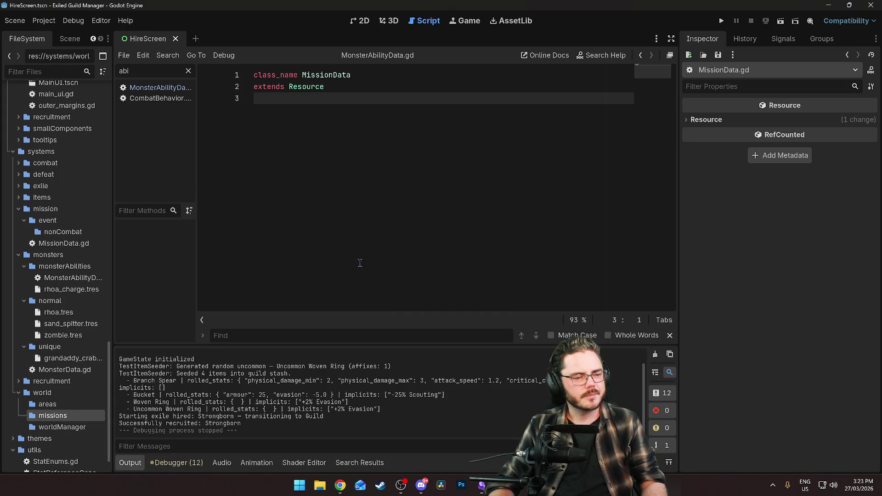
right_click(62, 423)
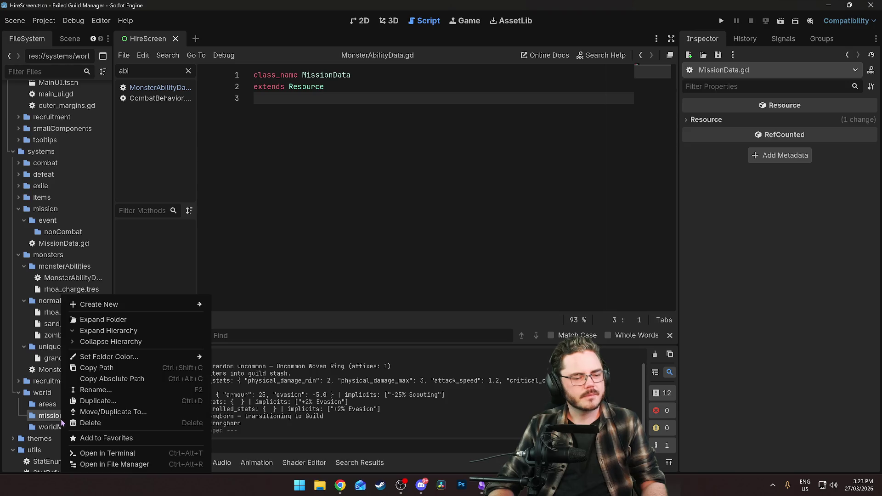
left_click(101, 423)
left_click(367, 291)
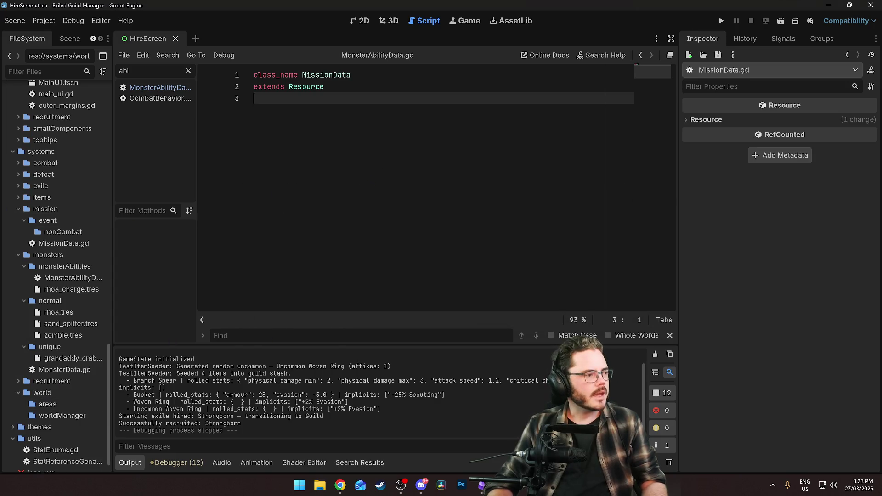
key("Return")
type("@export var")
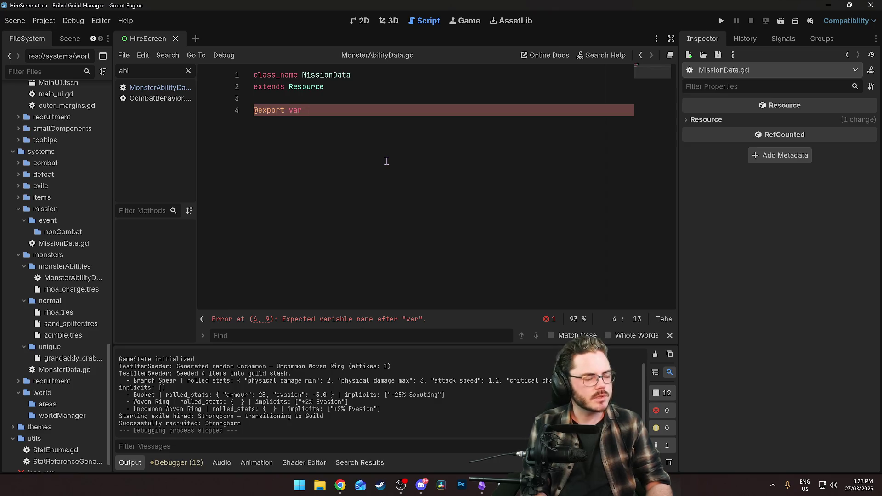
type("_id: ")
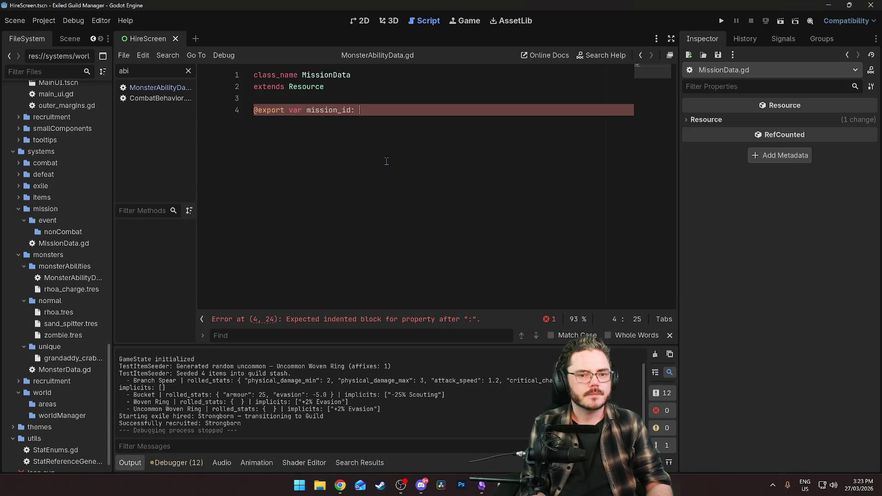
type("string =")
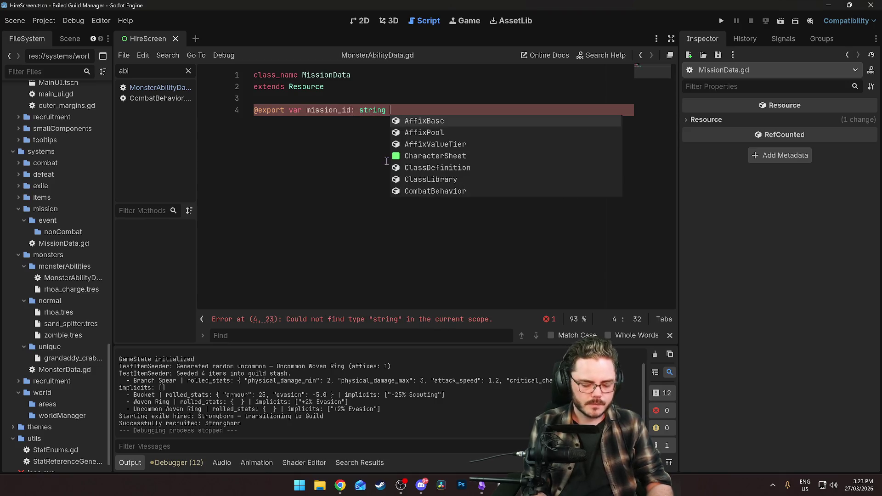
type("\"")
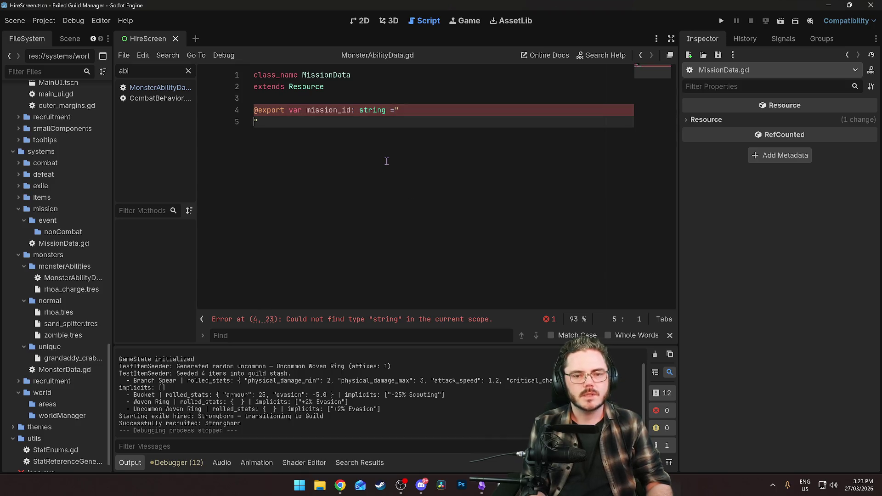
key("Left")
key("Return")
key("Return")
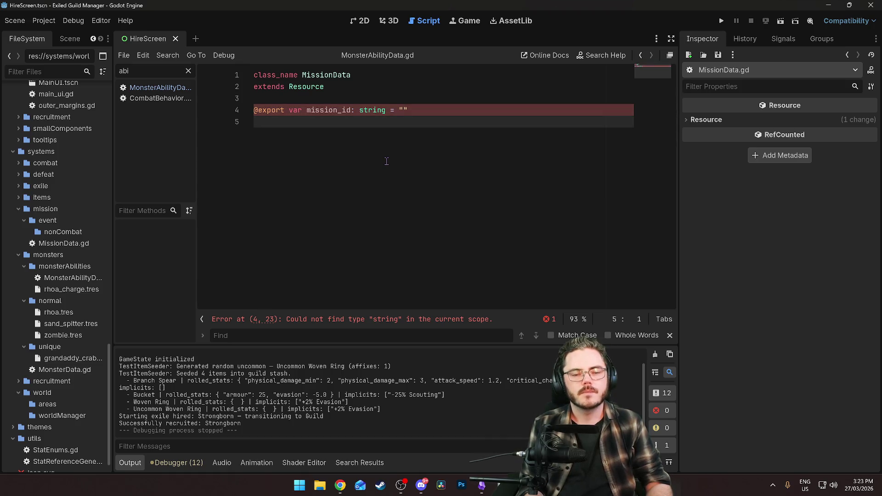
Change the mission_id type from string to str and remove the extra blank line.
left_click(355, 111)
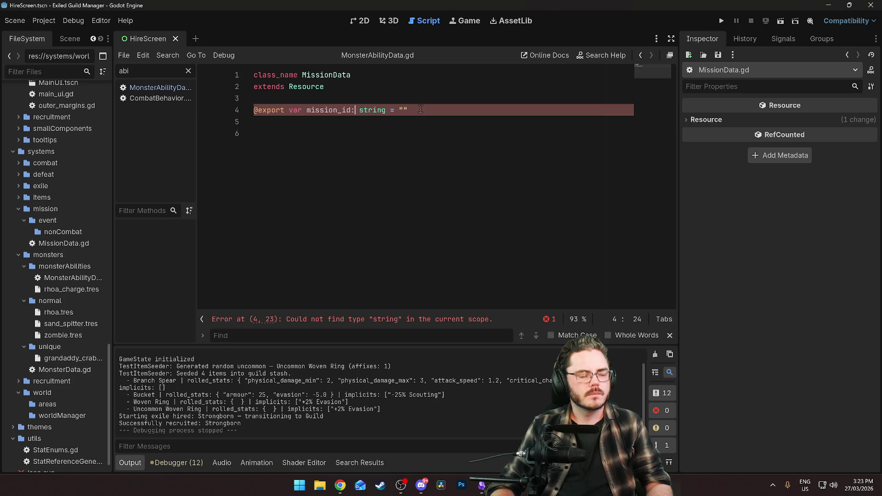
key("Up")
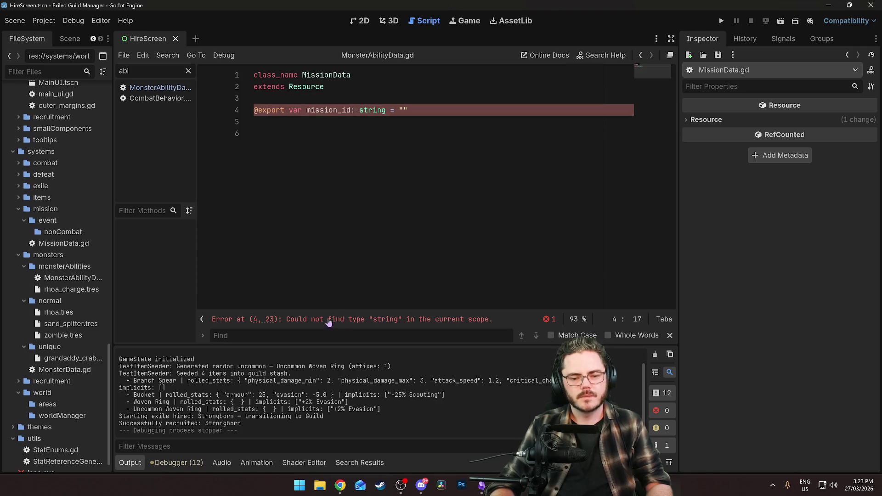
left_click(385, 110)
key("BackSpace")
key("BackSpace")
key("BackSpace")
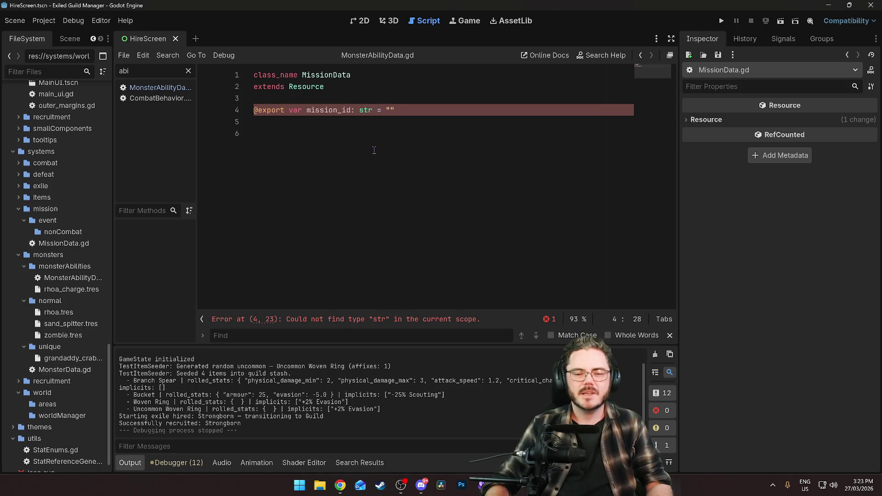
left_click(386, 134)
left_click(405, 110)
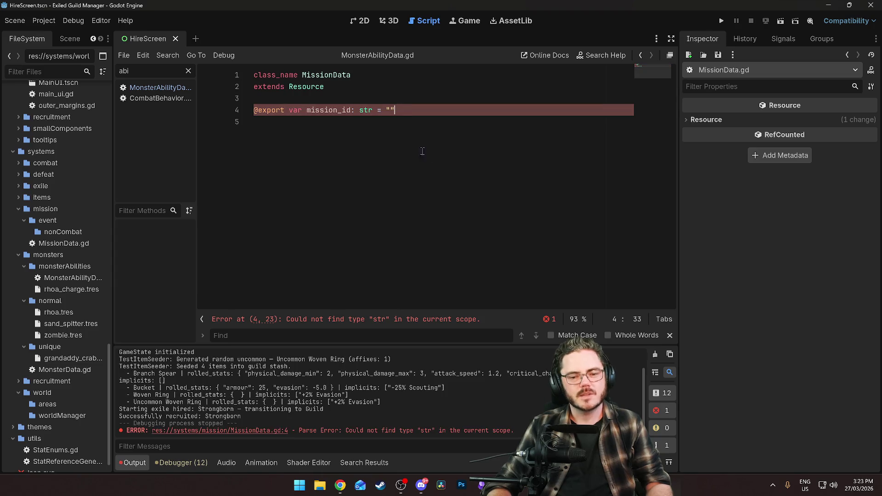
left_click(383, 146)
key("BackSpace")
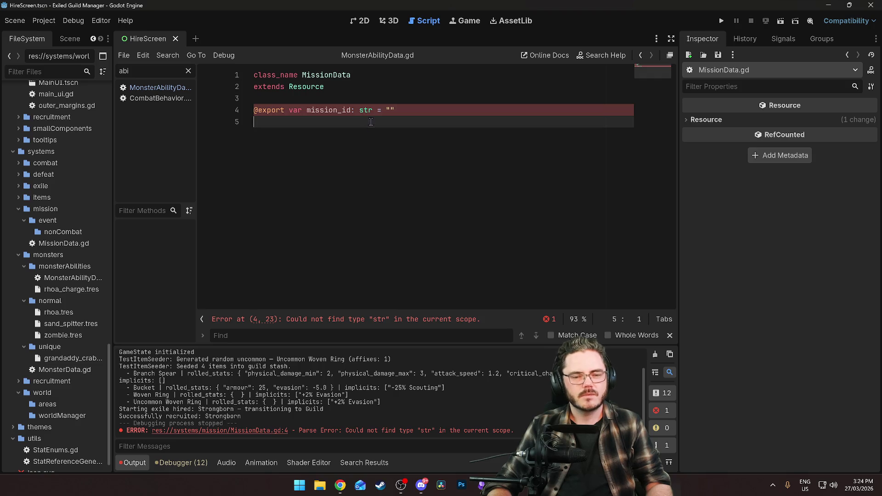
Rework the mission_id default, leaving an unfinished str = line.
left_click(381, 111)
key("BackSpace")
key("BackSpace")
key("BackSpace")
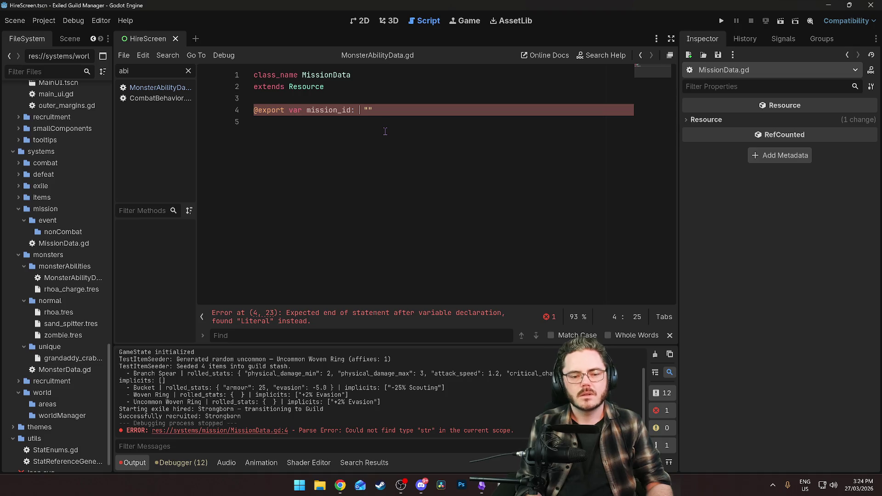
type("str")
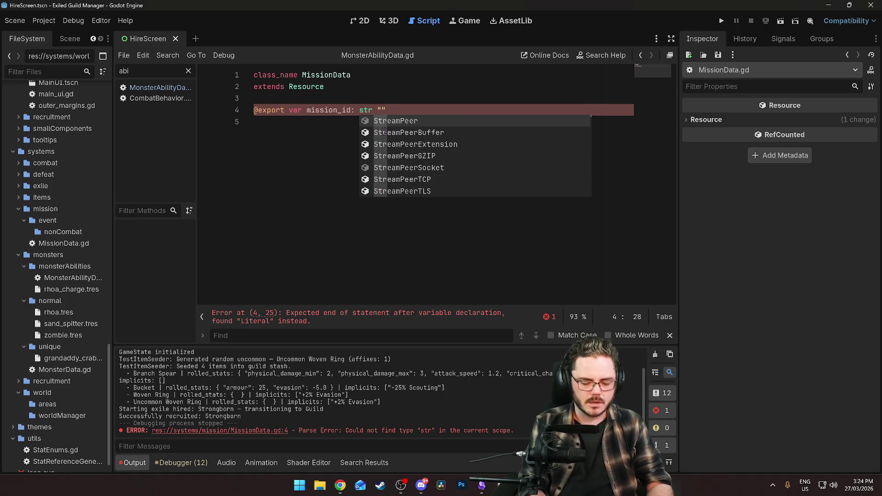
type("(\"\")")
key("Delete")
key("Delete")
key("Delete")
key("BackSpace")
key("BackSpace")
key("BackSpace")
key("BackSpace")
type("=")
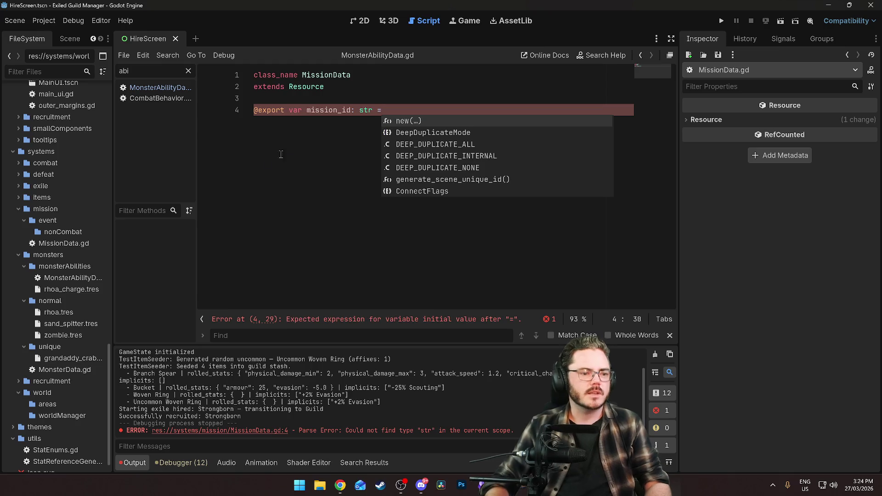
Filter the open-scripts list for 'data' and open EncounterData.gd for comparison.
scroll(64, 351, "down", 1)
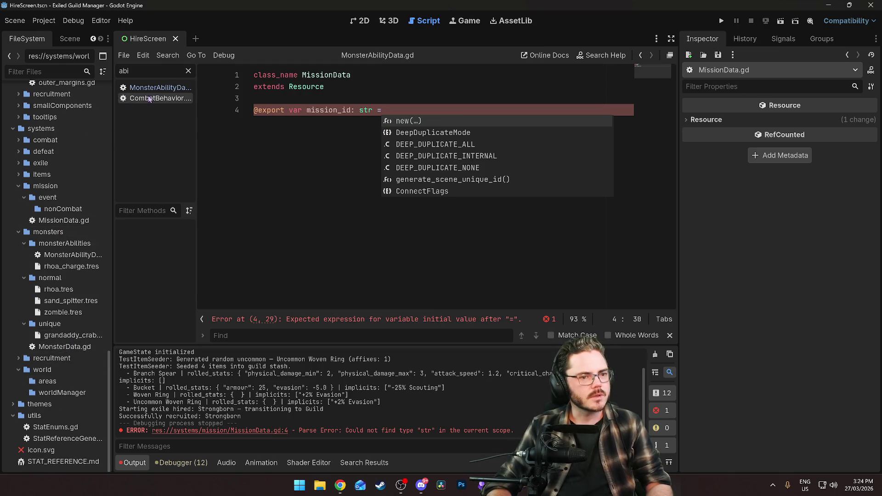
left_click(188, 70)
type("data")
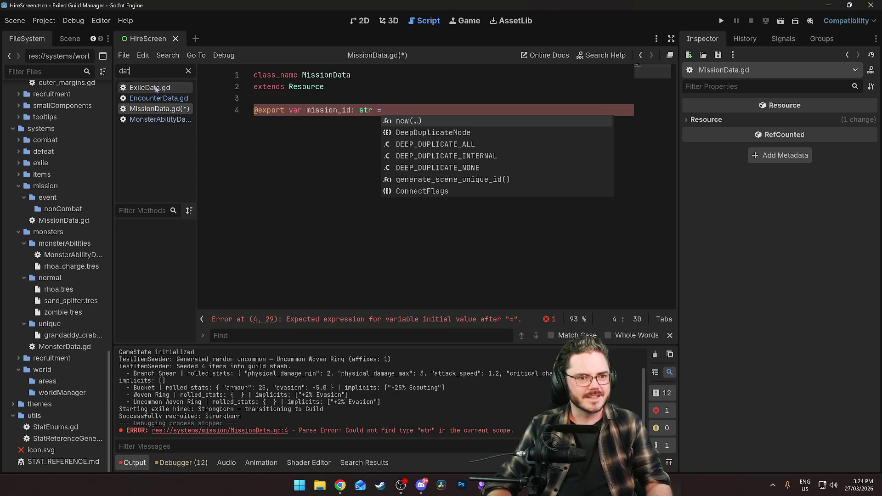
left_click(162, 100)
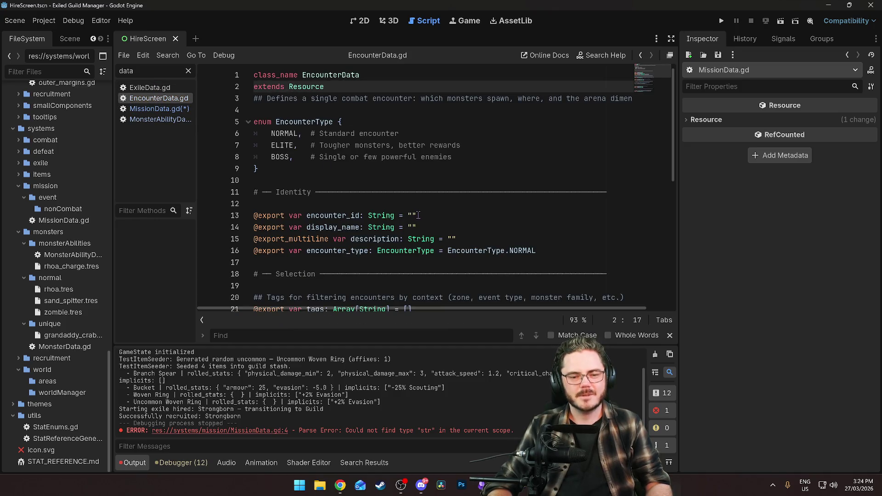
Check ExileData.gd, then return to MissionData.gd and fix the empty-string default quotes.
left_click(160, 91)
left_click(159, 110)
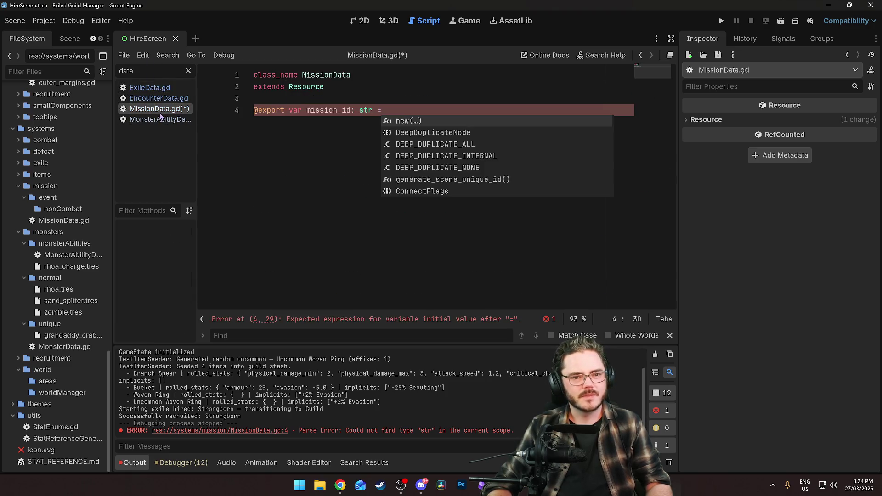
left_click(360, 113)
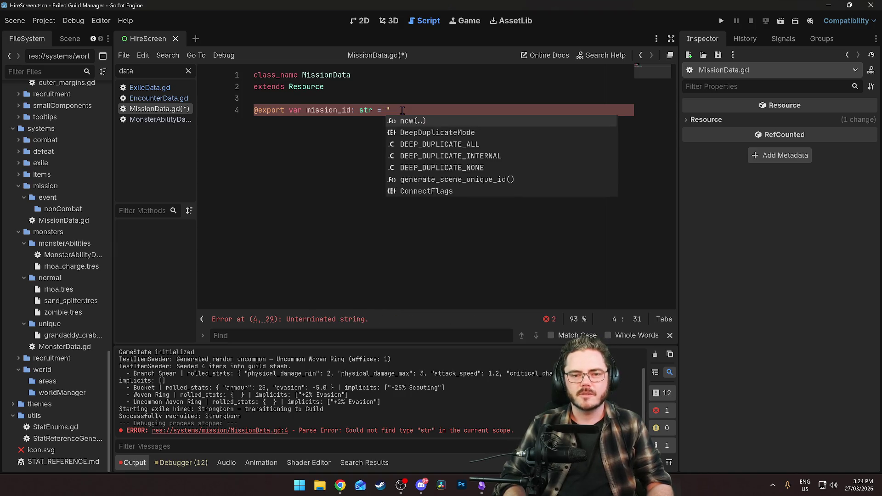
type("\"")
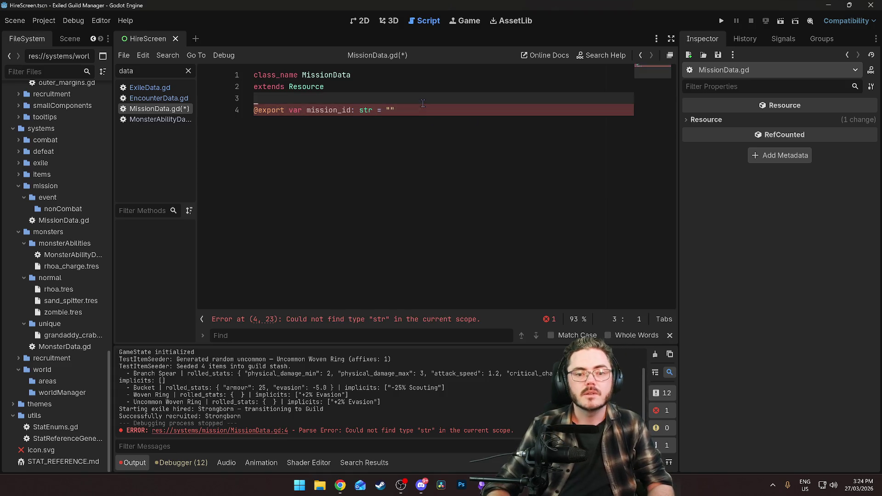
key("BackSpace")
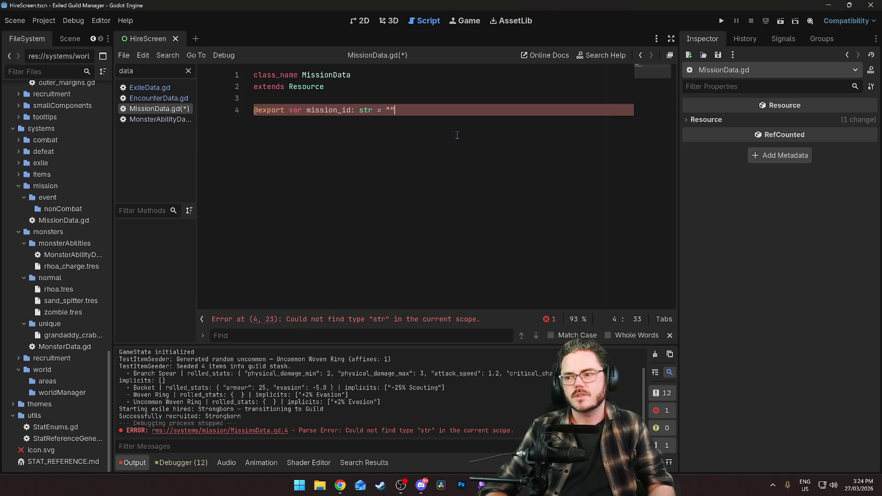
double_click(369, 115)
type("String")
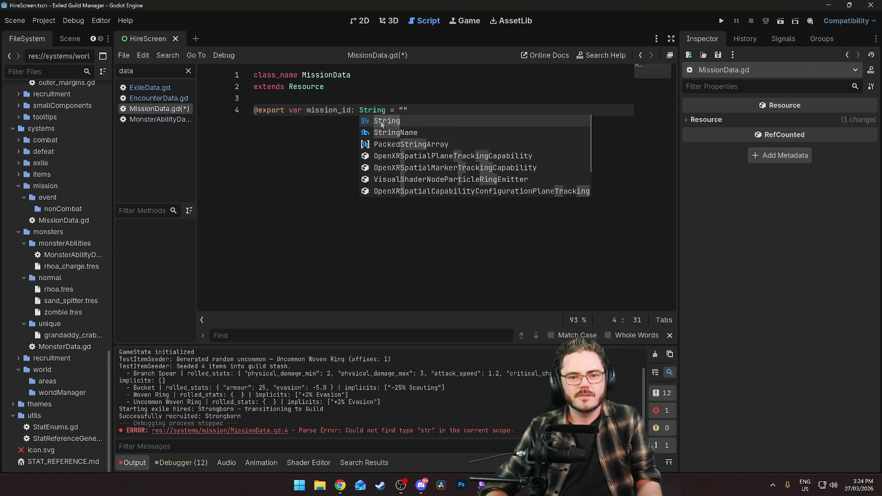
key("Escape")
key("Up")
left_click(448, 165)
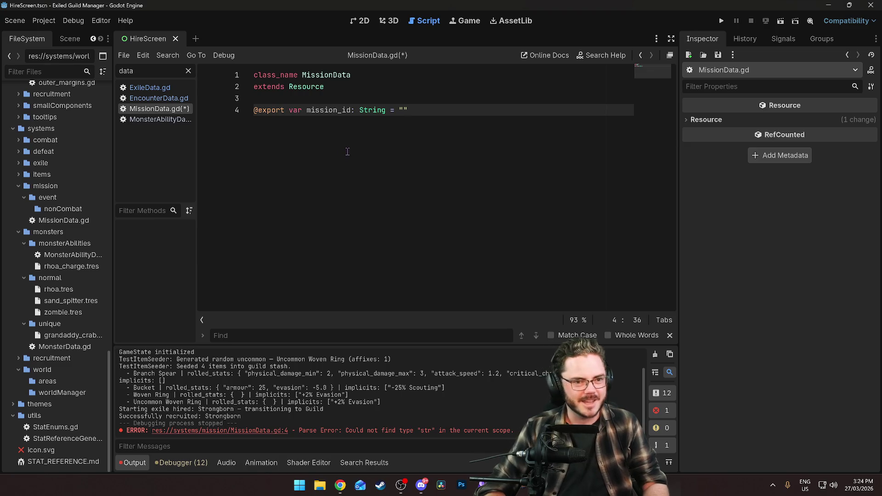
left_click(150, 87)
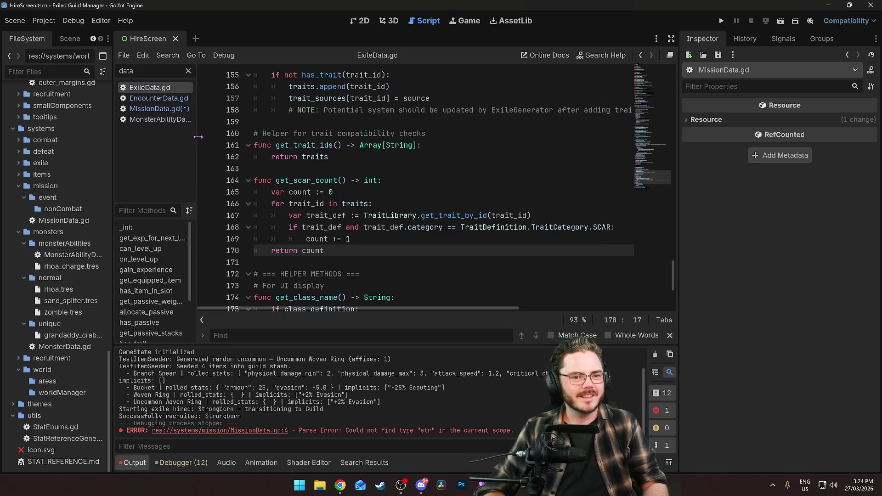
double_click(376, 180)
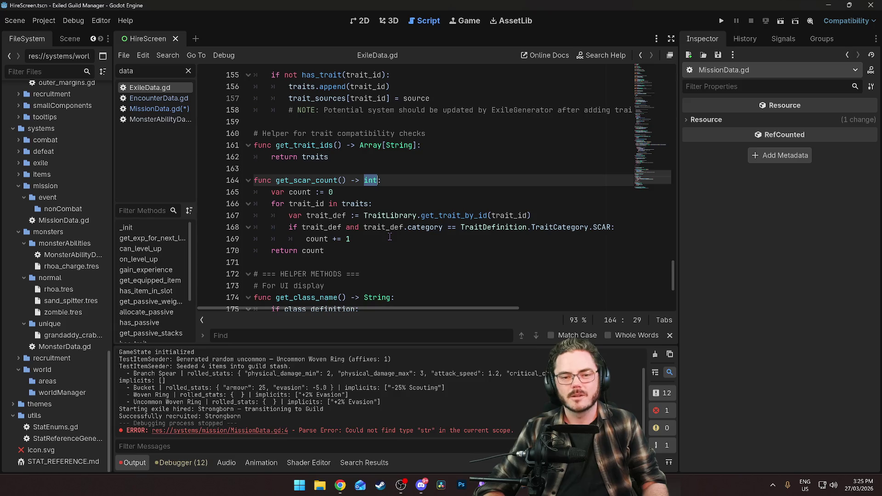
double_click(388, 145)
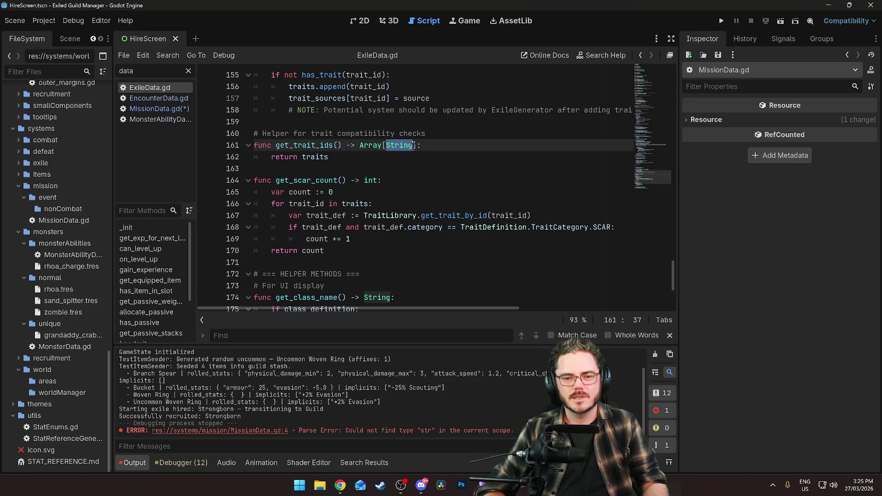
left_click(414, 202)
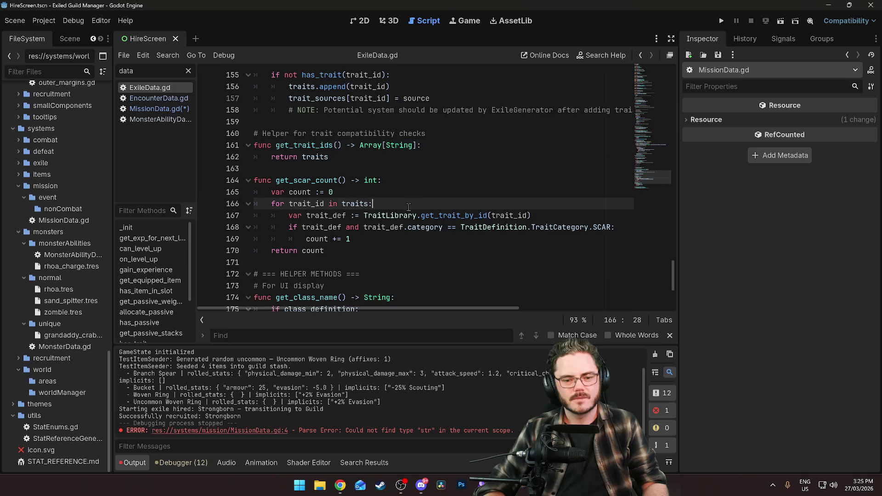
scroll(409, 207, "down", 3)
scroll(403, 216, "up", 5)
scroll(403, 216, "up", 10)
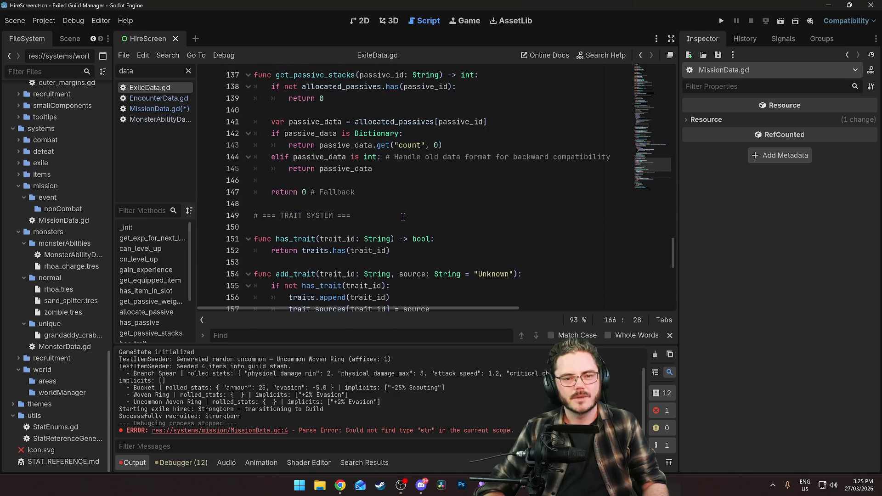
scroll(402, 215, "down", 9)
scroll(401, 216, "down", 7)
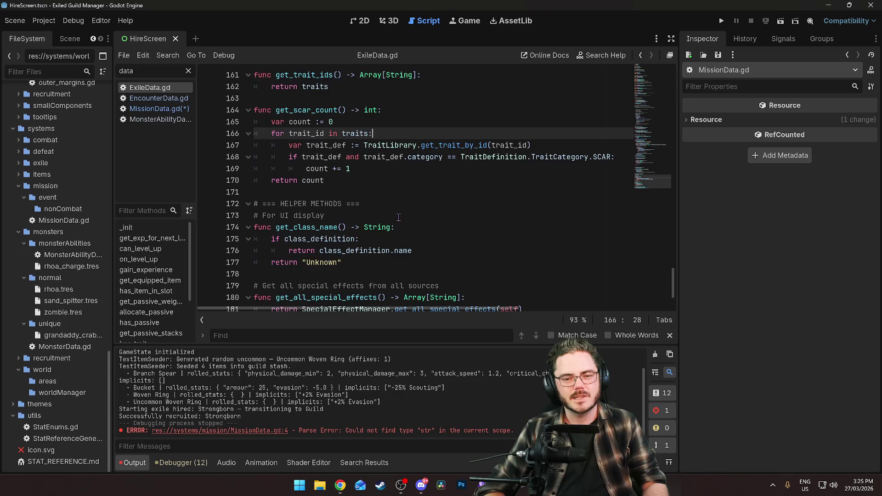
scroll(399, 213, "up", 10)
scroll(400, 209, "up", 18)
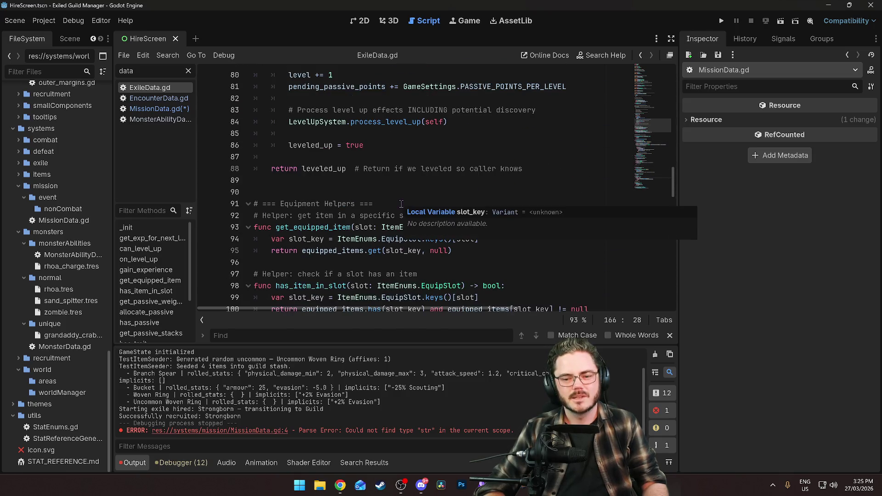
scroll(404, 202, "down", 3)
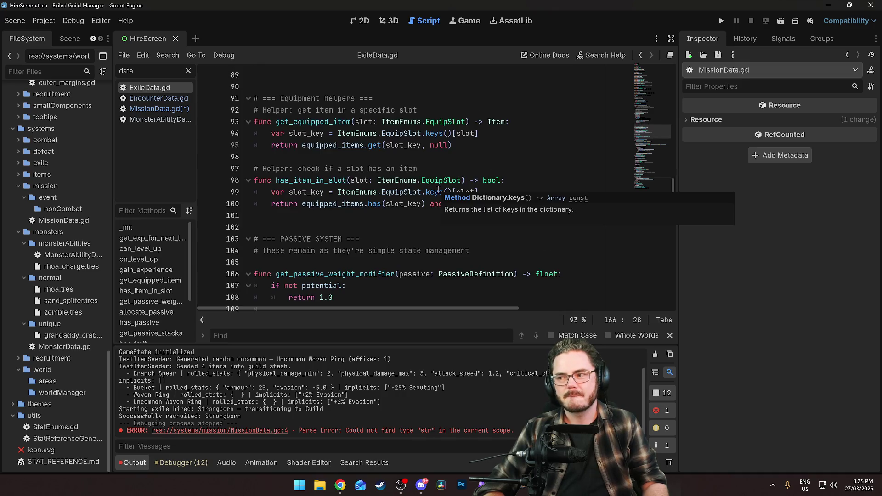
scroll(335, 145, "up", 18)
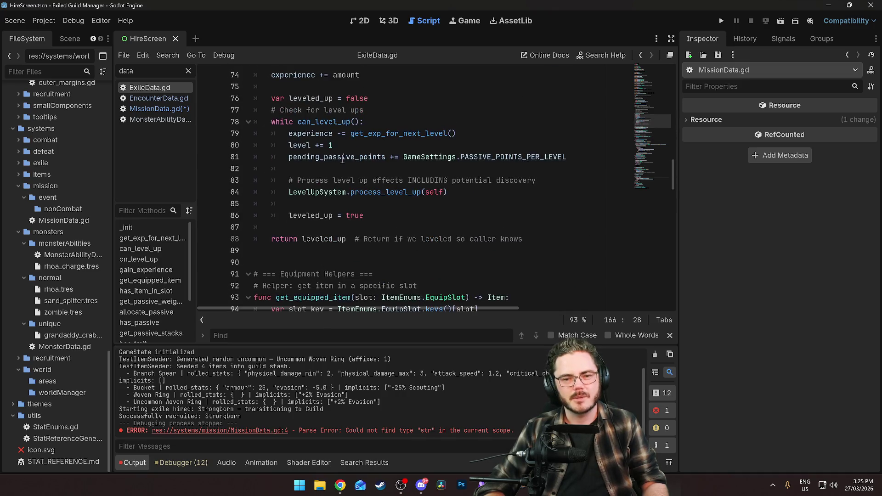
scroll(346, 152, "up", 8)
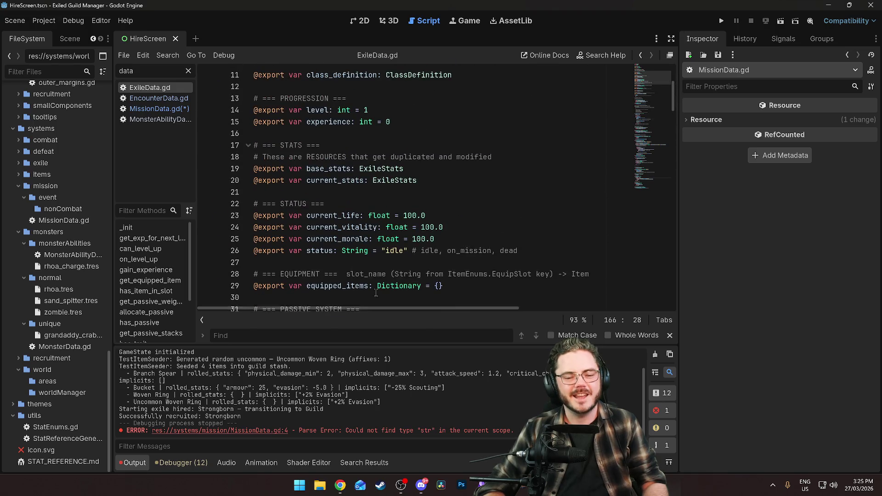
scroll(346, 152, "down", 4)
double_click(421, 145)
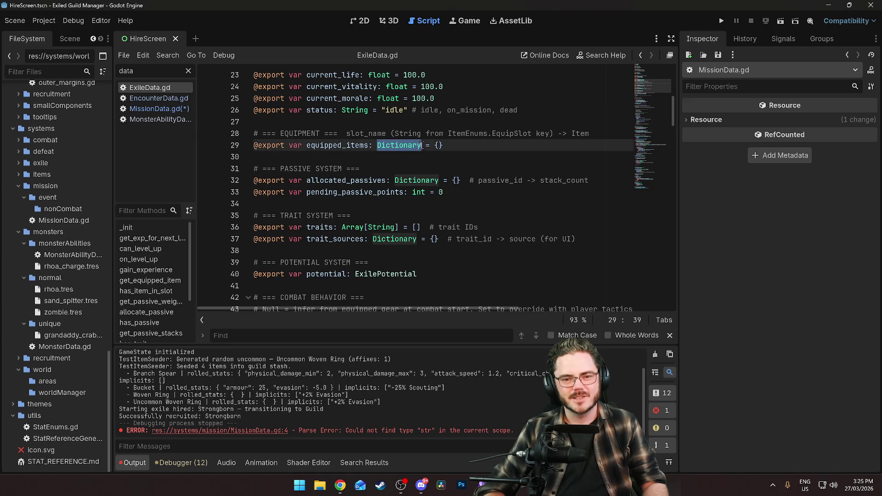
left_click(482, 118)
left_click(334, 155)
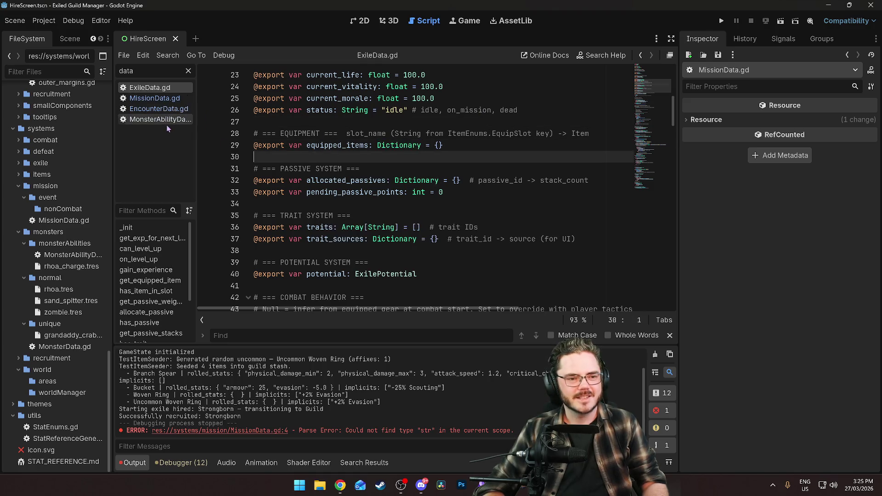
left_click_drag(152, 98, 152, 105)
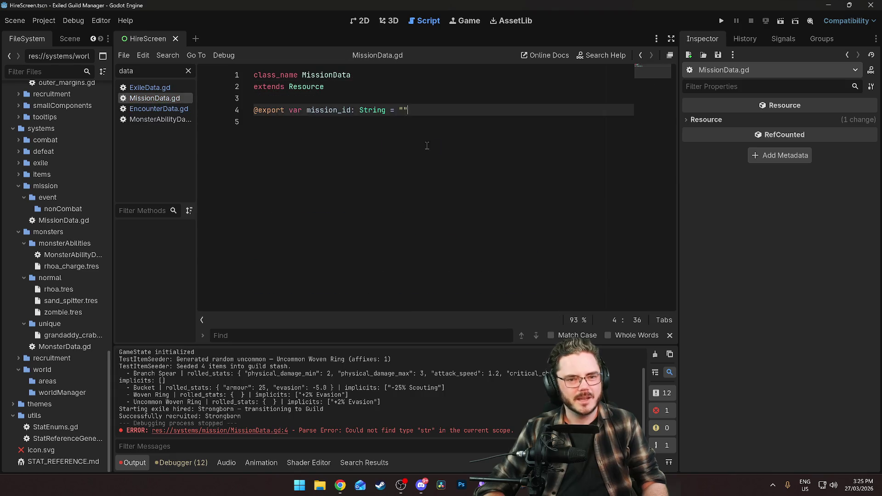
key("Return")
type("@expor")
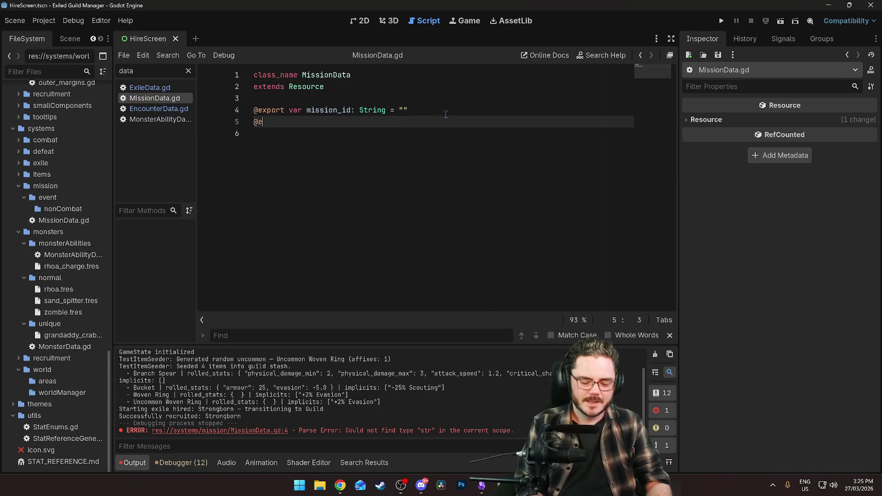
key("BackSpace")
key("BackSpace")
key("BackSpace")
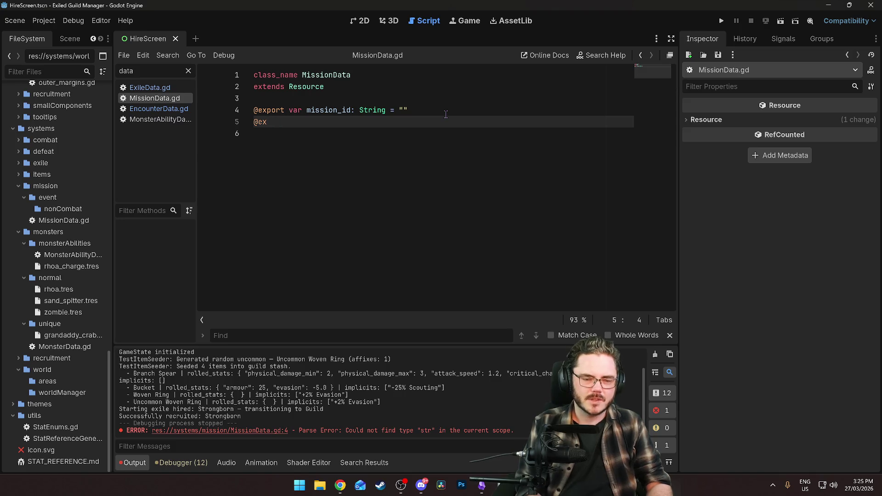
key("Up")
key("Home")
key("ctrl+shift+Right")
key("ctrl+shift+Right")
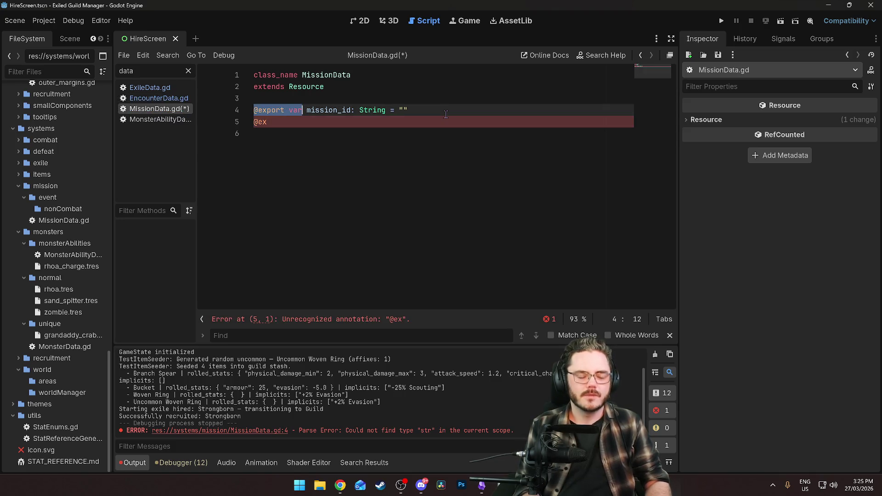
key("Down")
type("port var m")
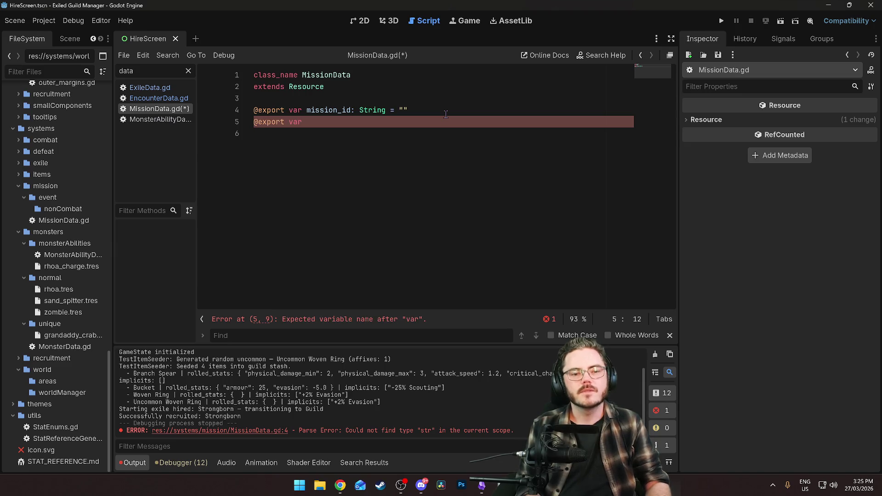
type("ission_name")
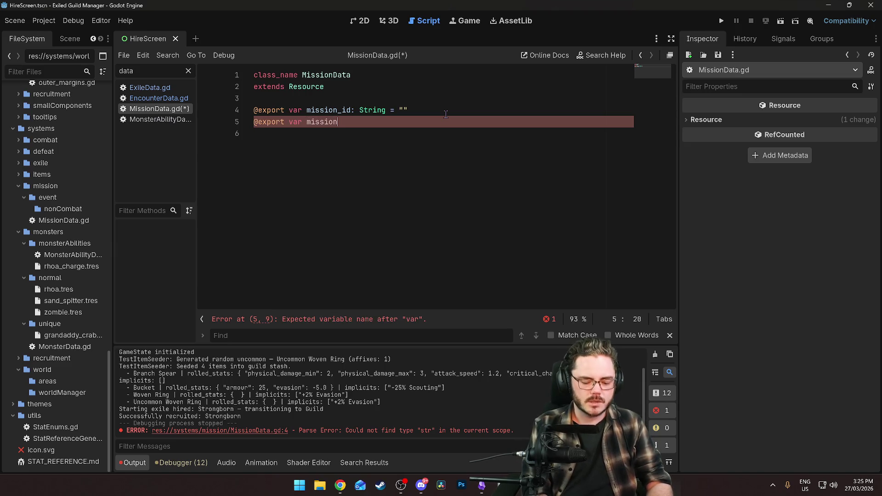
type(":")
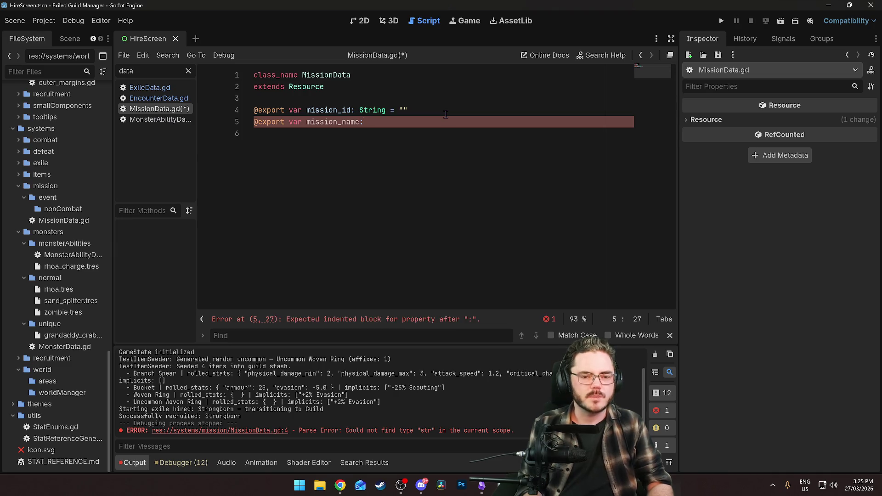
key("ctrl+BackSpace")
type("display")
key("ctrl+Right")
key("ctrl+Right")
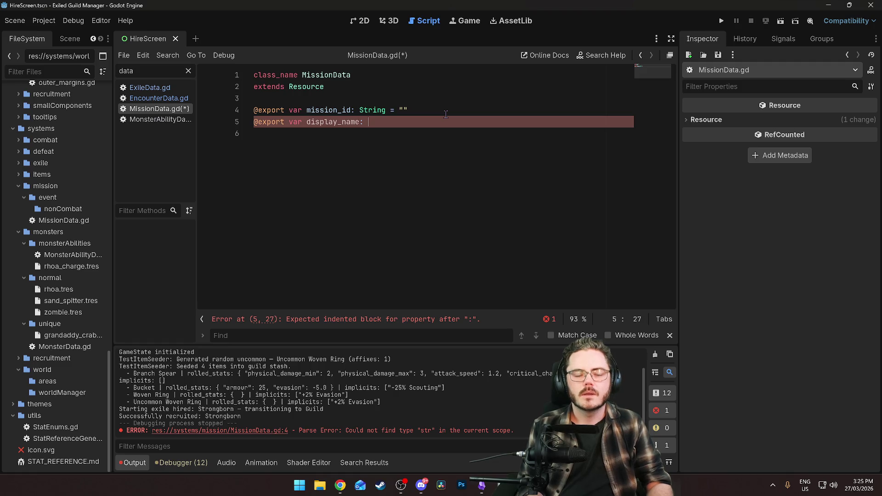
type("String = \"")
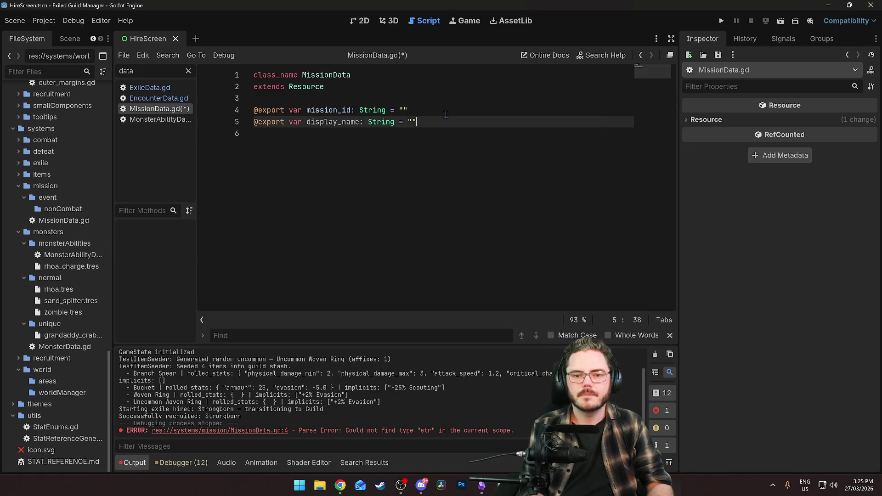
key("End")
key("Return")
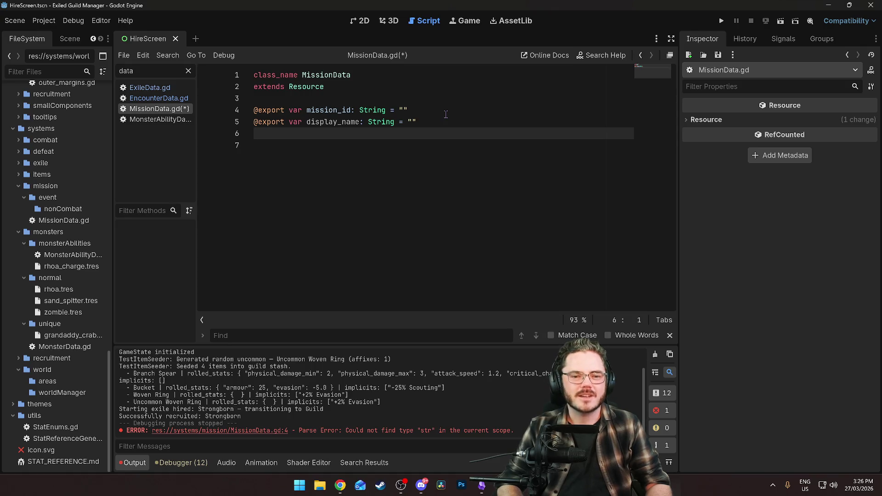
key("ctrl+s")
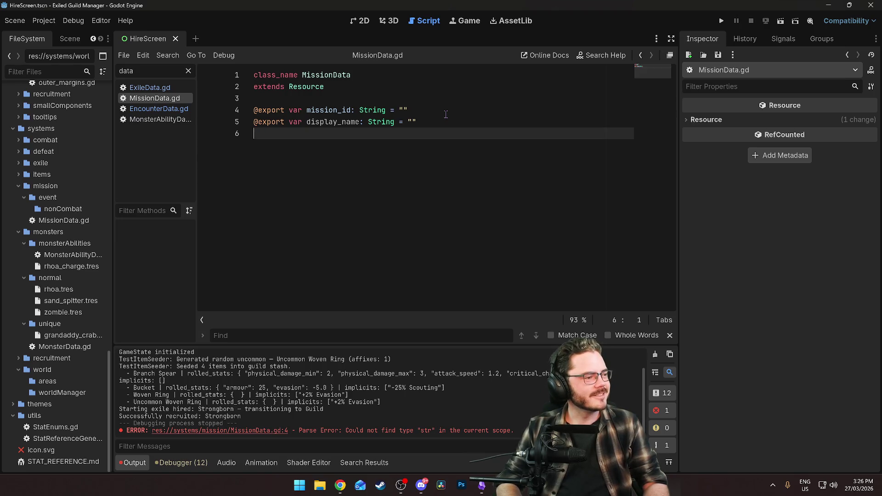
type("@export ")
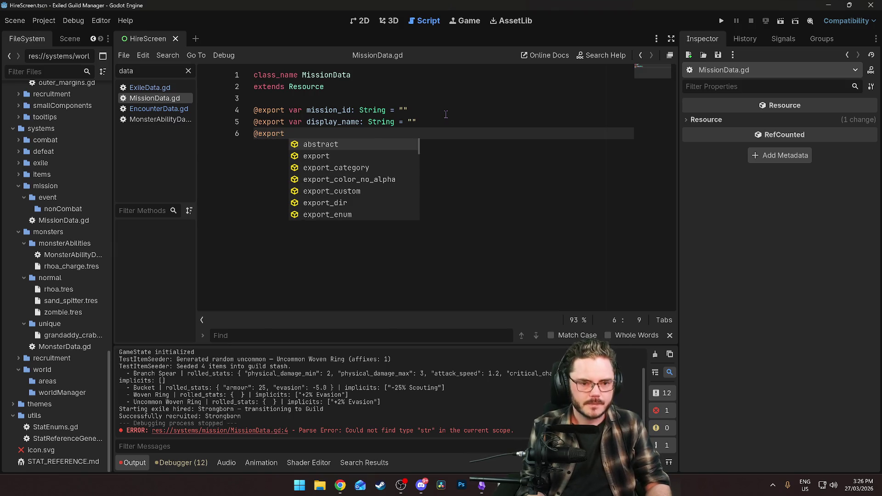
type("var description: ")
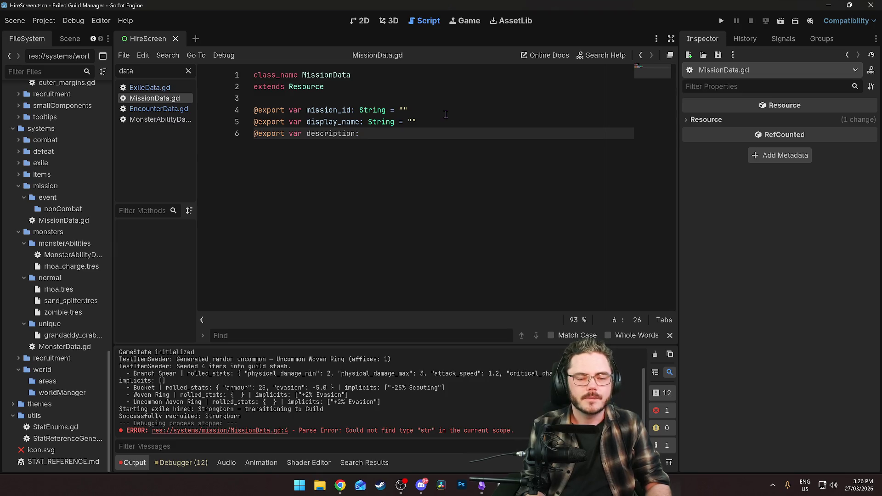
type("String")
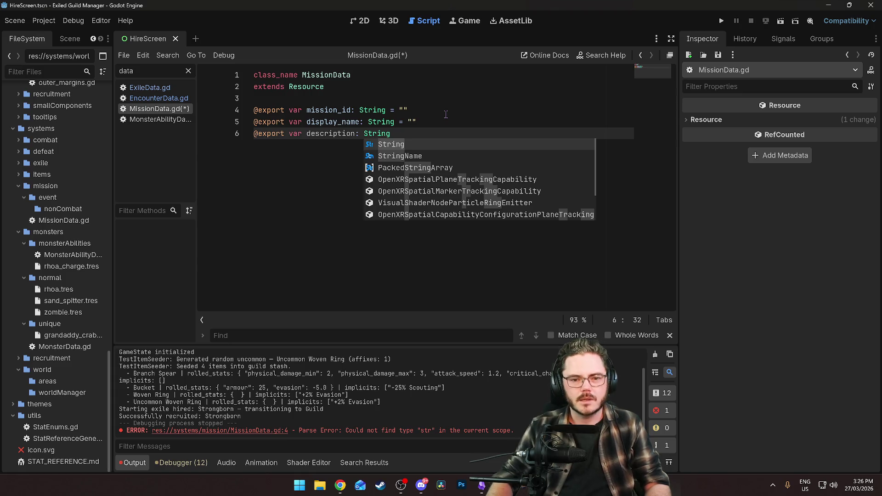
Look up the multiline export syntax in EncounterData.gd and return to MissionData.gd.
double_click(376, 134)
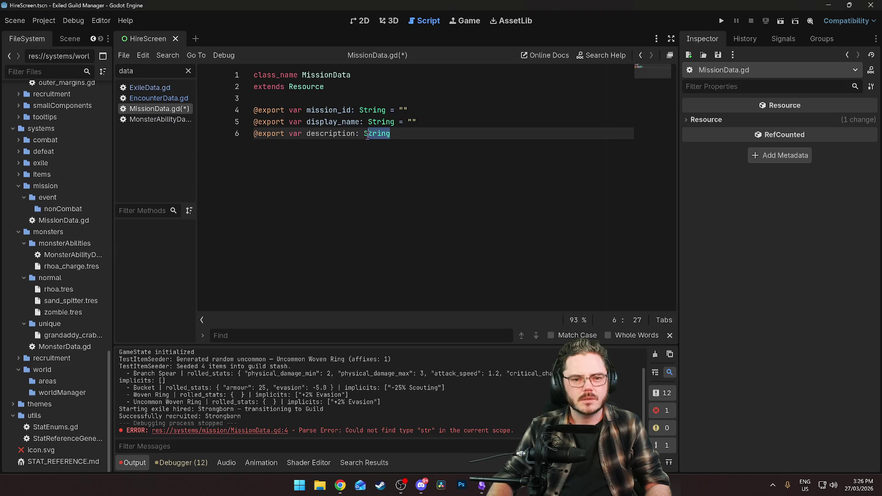
type("mult")
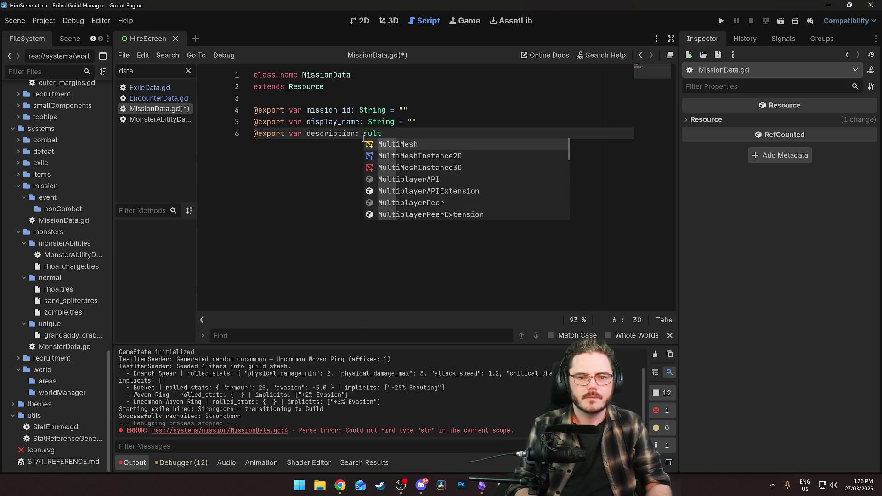
key("BackSpace")
key("BackSpace")
key("BackSpace")
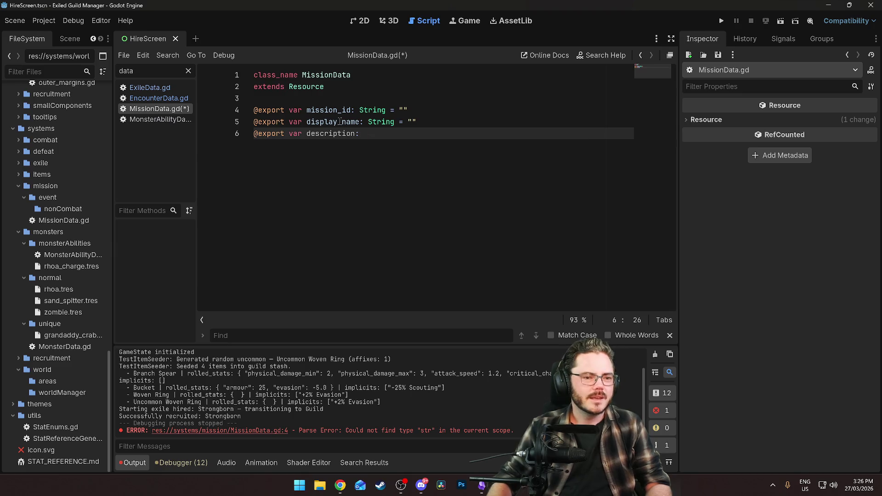
left_click(160, 102)
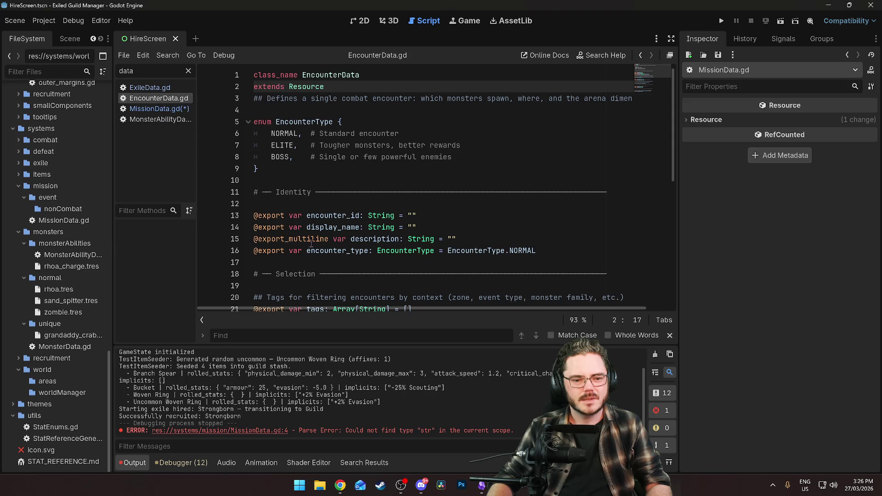
key("alt+Left")
left_click(285, 137)
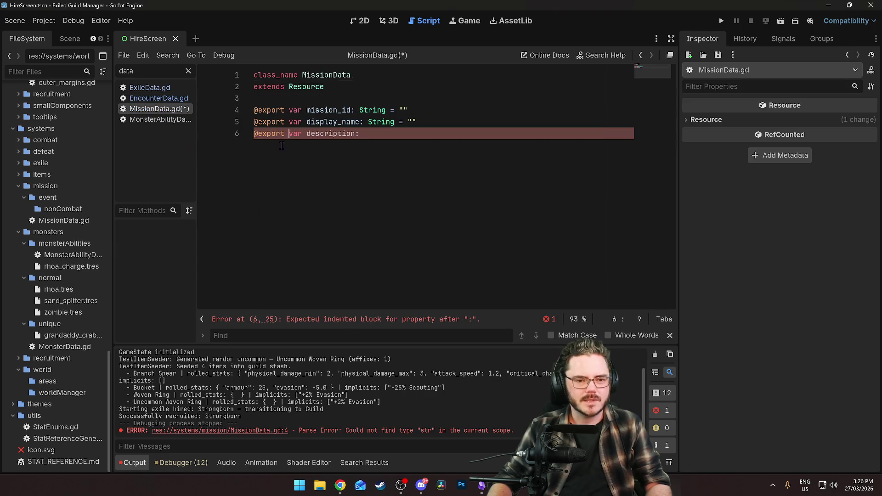
type("_mul")
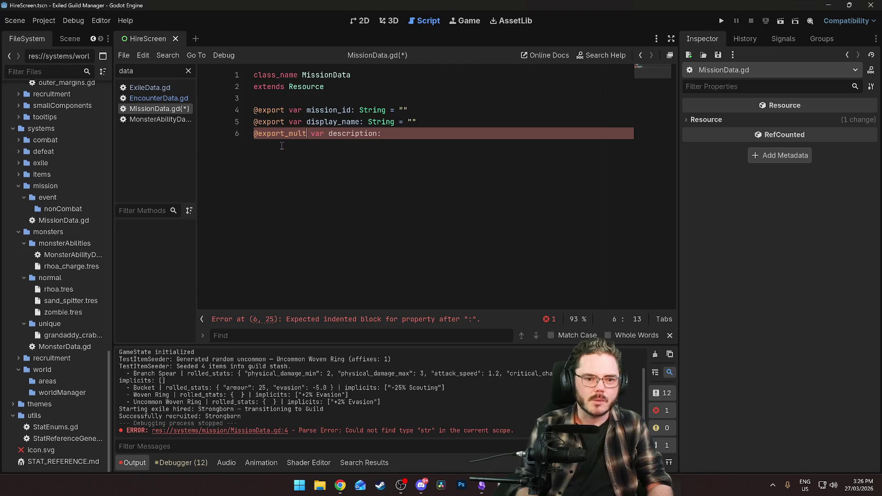
key("Return")
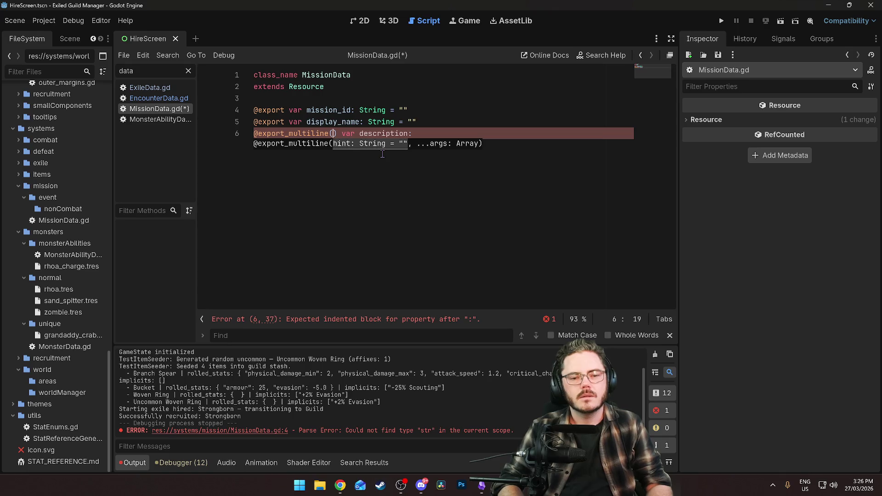
key("BackSpace")
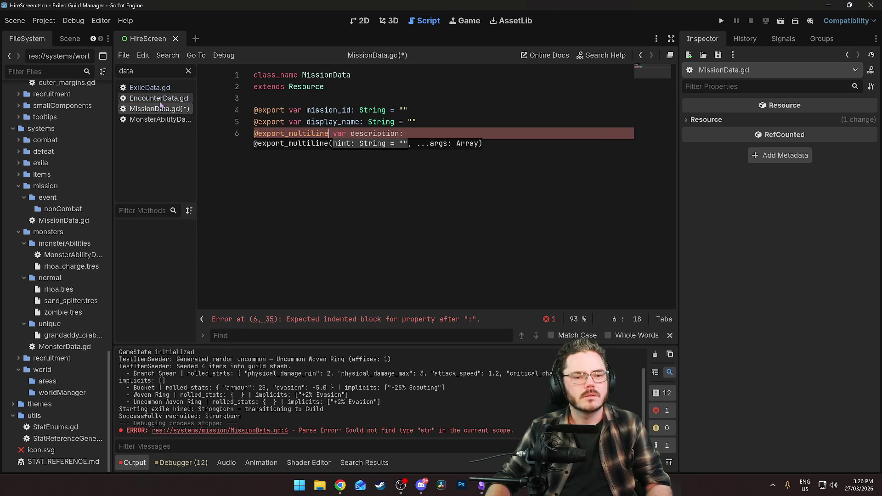
left_click(159, 98)
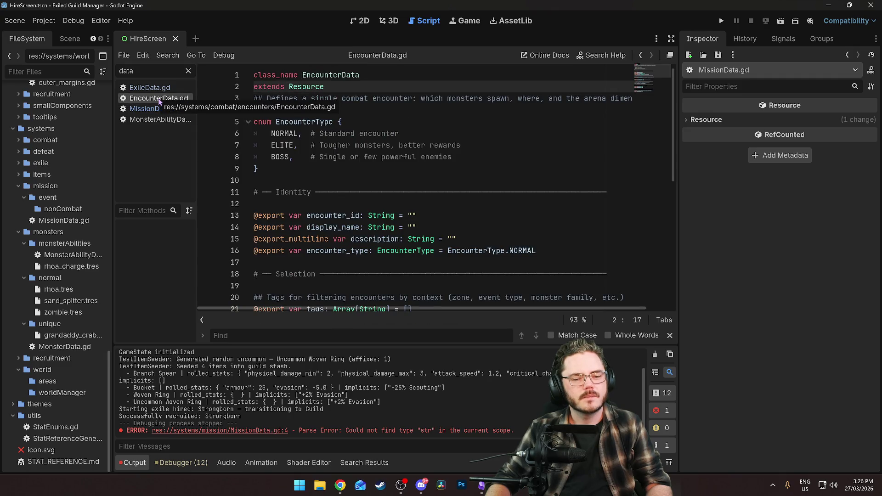
left_click(158, 109)
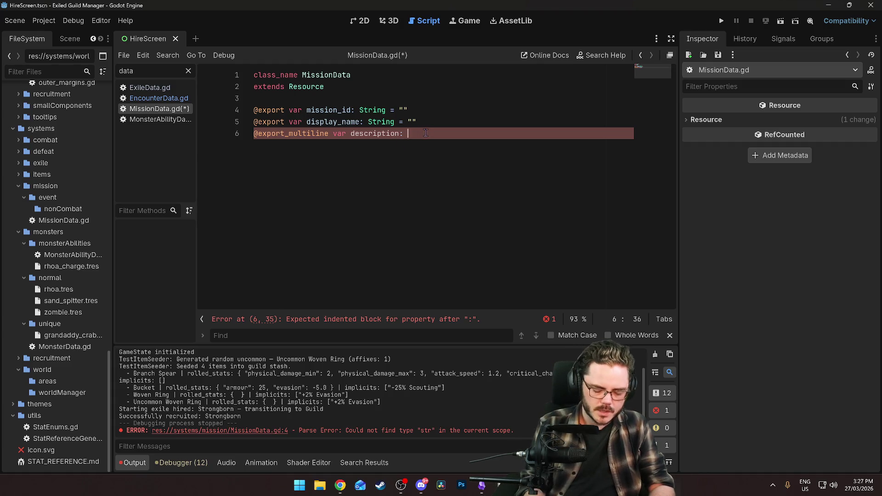
Type description as String with an empty-string default and save MissionData.gd.
type("\"\"")
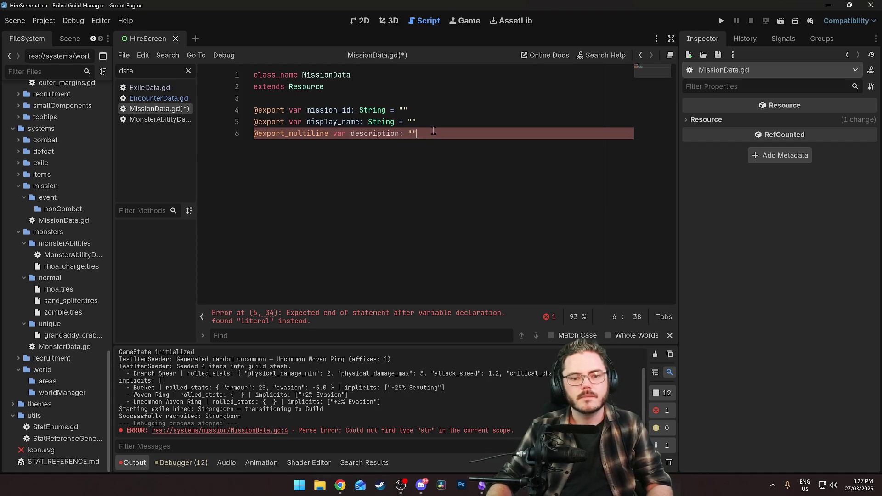
key("Left")
key("Left")
key("Left")
type("String")
key("Right")
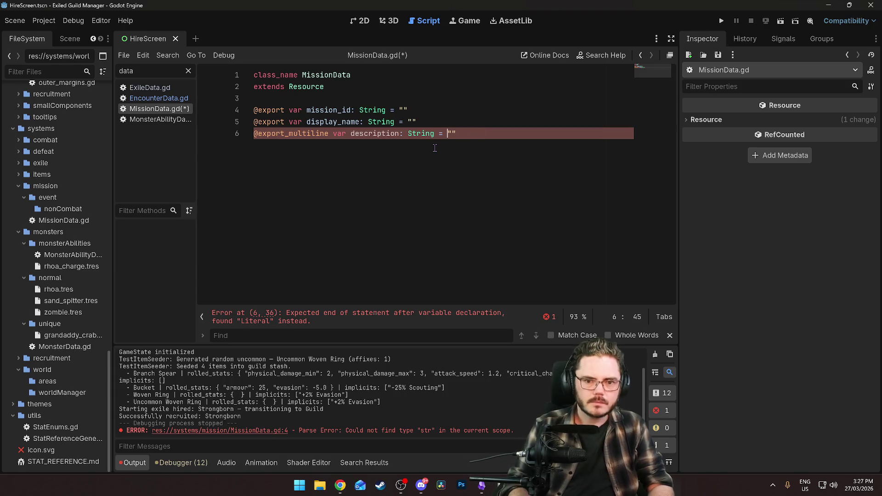
type("new(")
key("BackSpace")
key("BackSpace")
key("BackSpace")
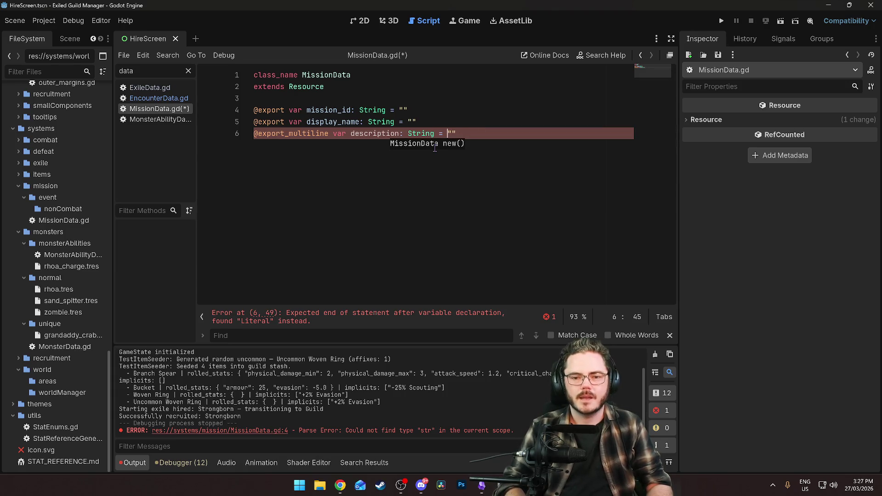
key("End")
key("Return")
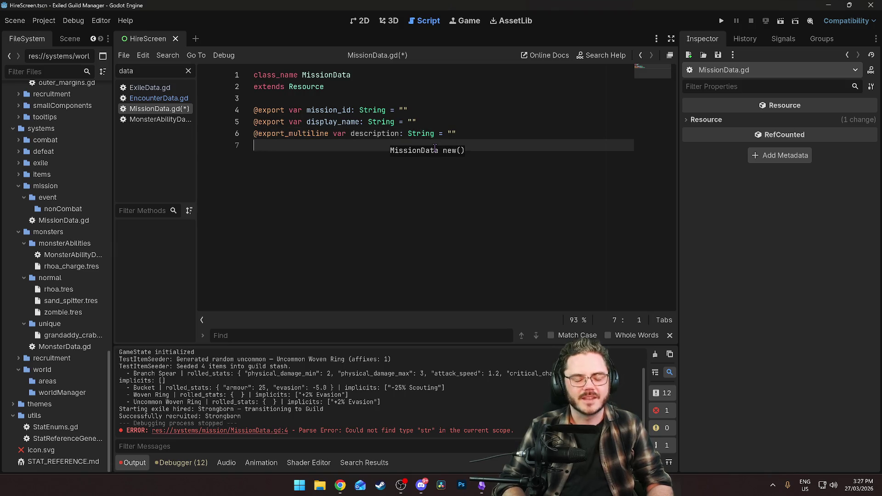
key("Return")
key("BackSpace")
key("ctrl+s")
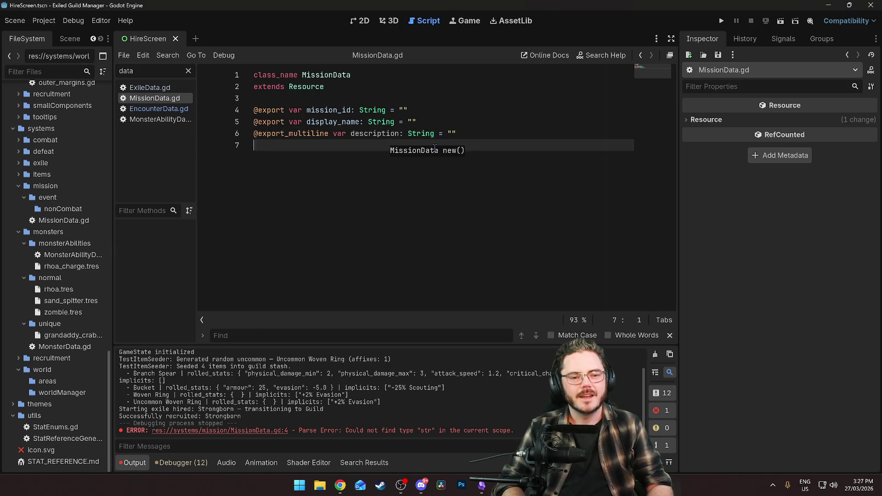
type("@export var")
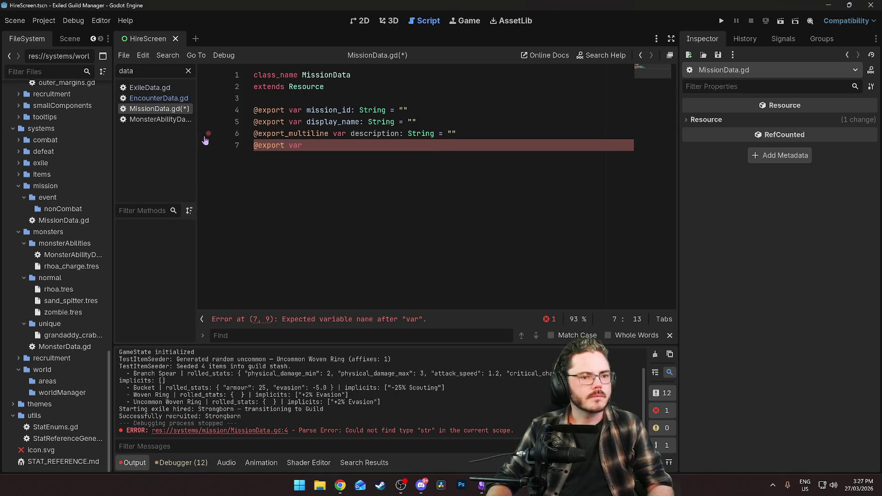
left_click(152, 99)
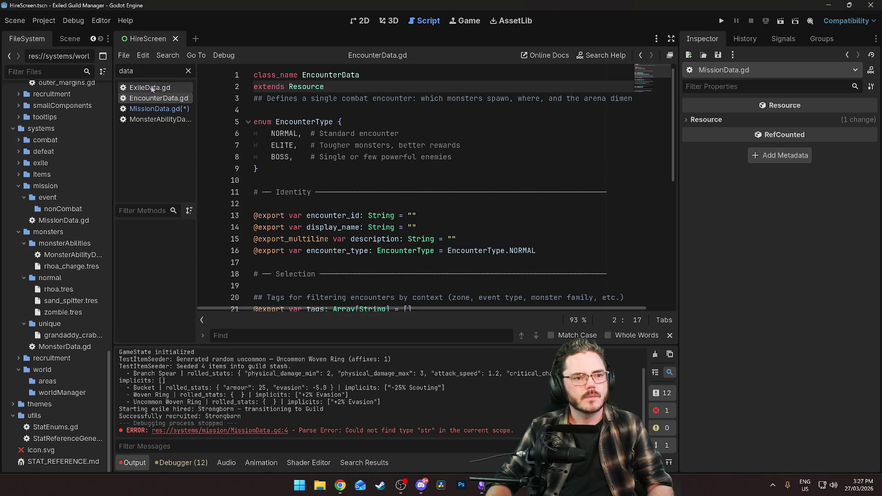
left_click(156, 119)
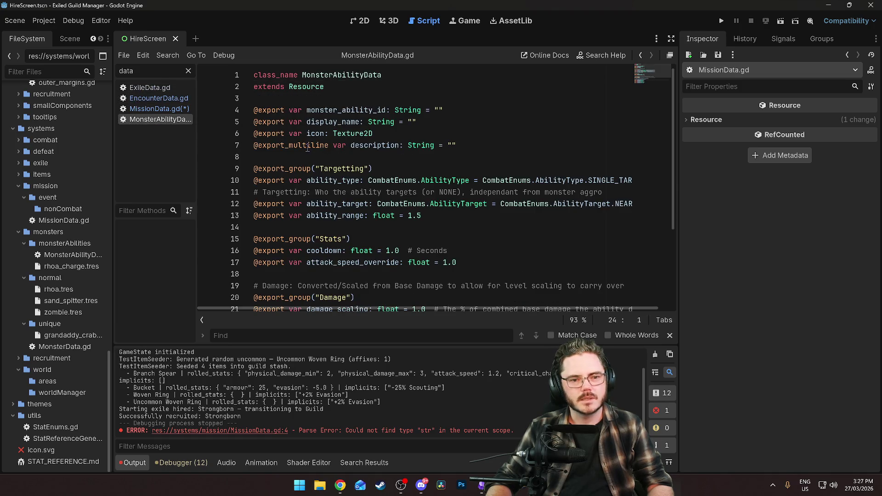
left_click(379, 133)
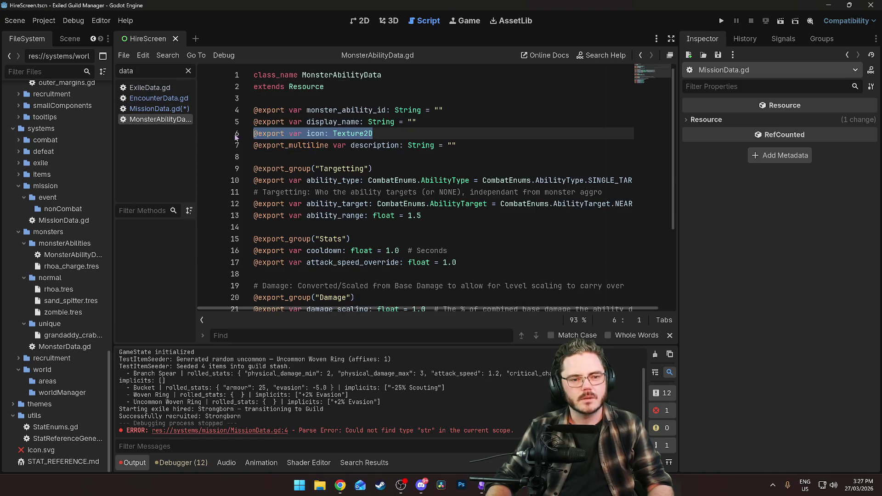
left_click(149, 87)
left_click(154, 100)
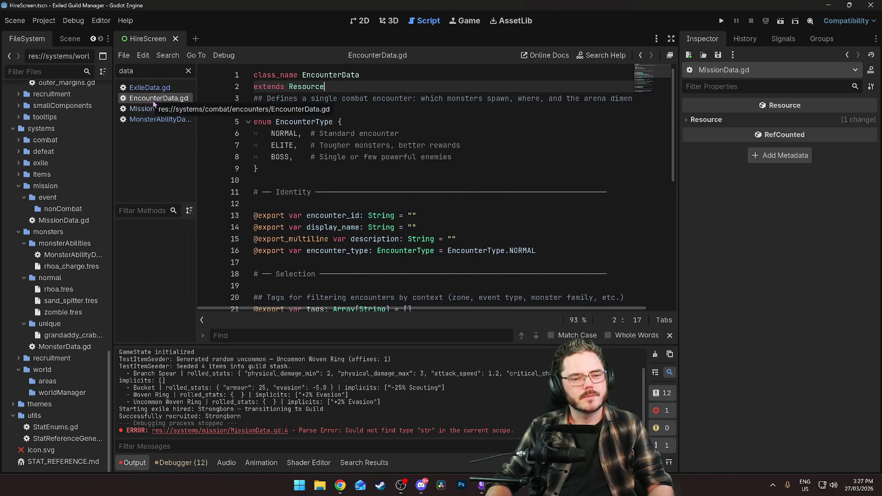
left_click(149, 109)
type("icon: Texture2D")
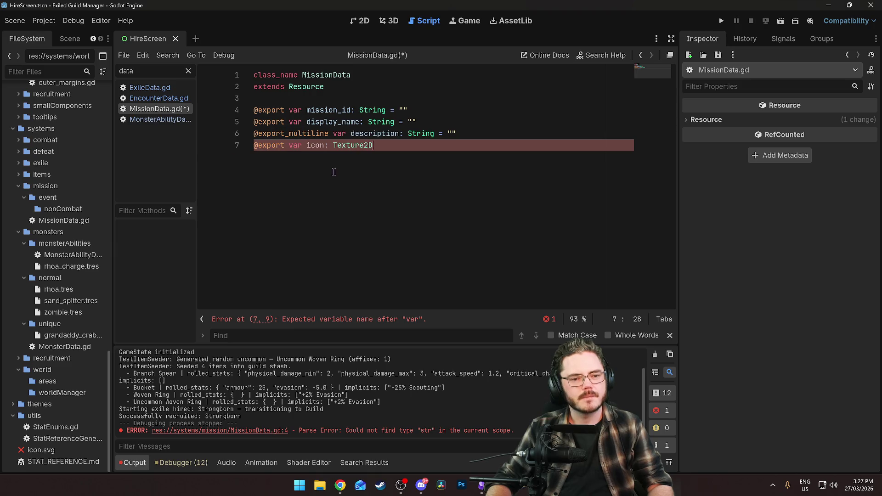
left_click(437, 158)
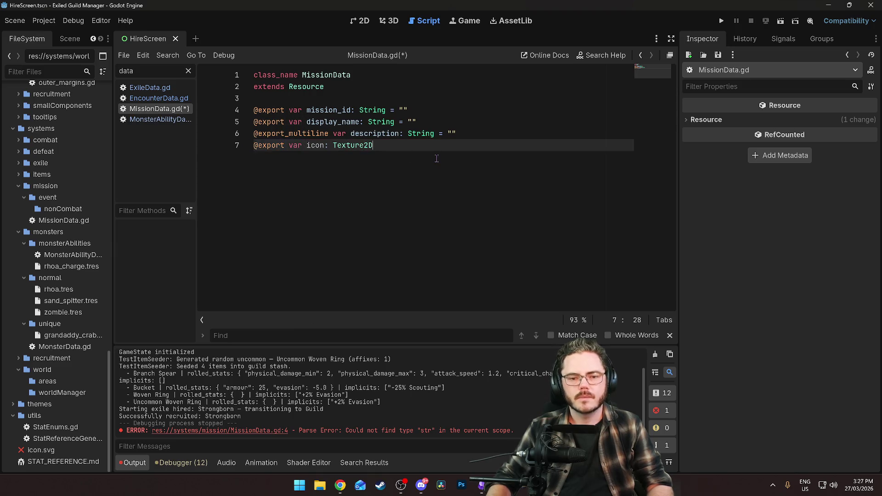
key("Return")
key("Return")
key("ctrl+s")
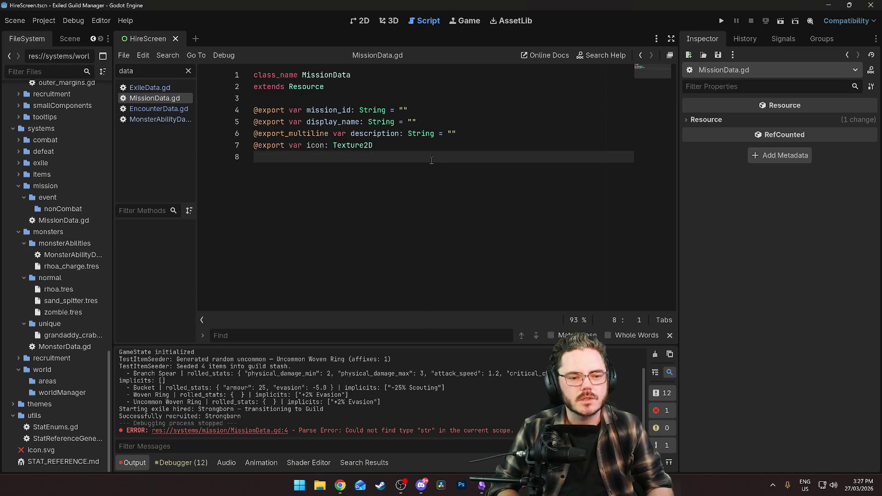
key("Return")
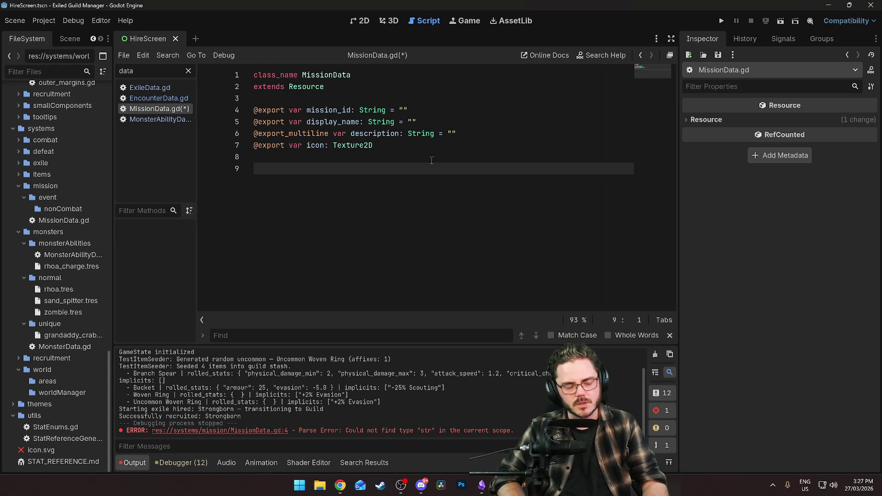
type("@")
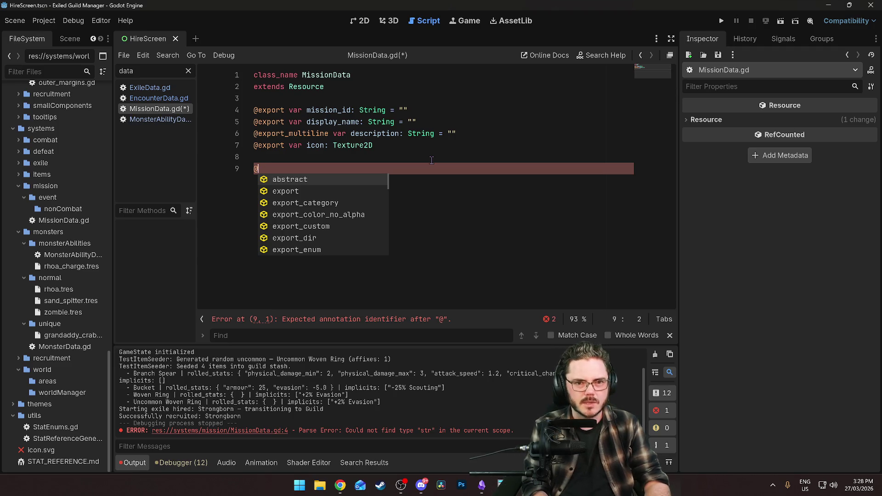
type("mi")
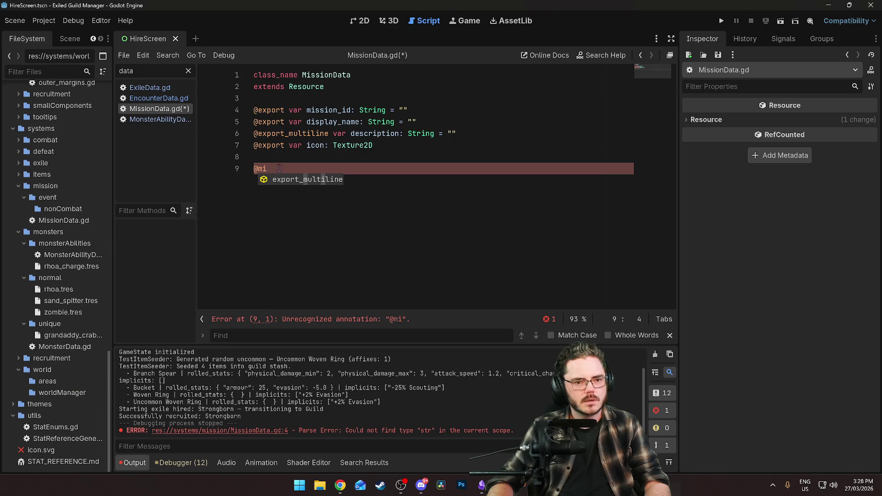
key("BackSpace")
key("BackSpace")
type("export var")
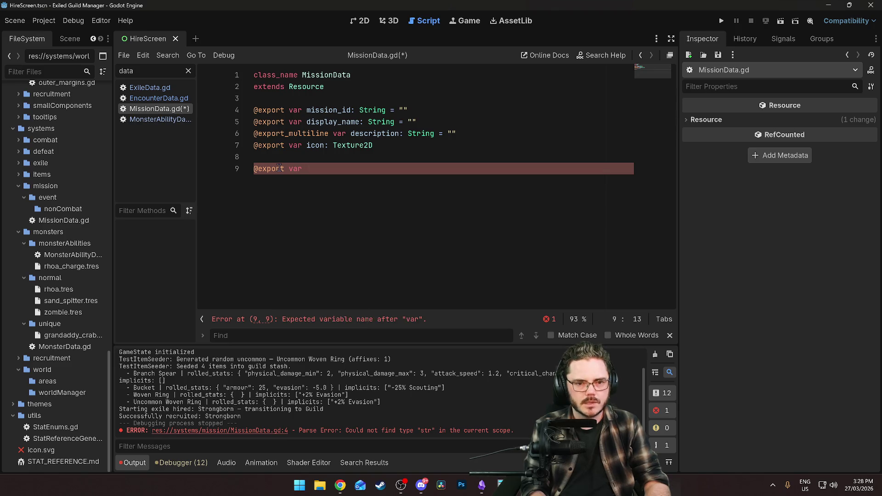
key("Home")
key("Return")
key("Up")
type("@export_g")
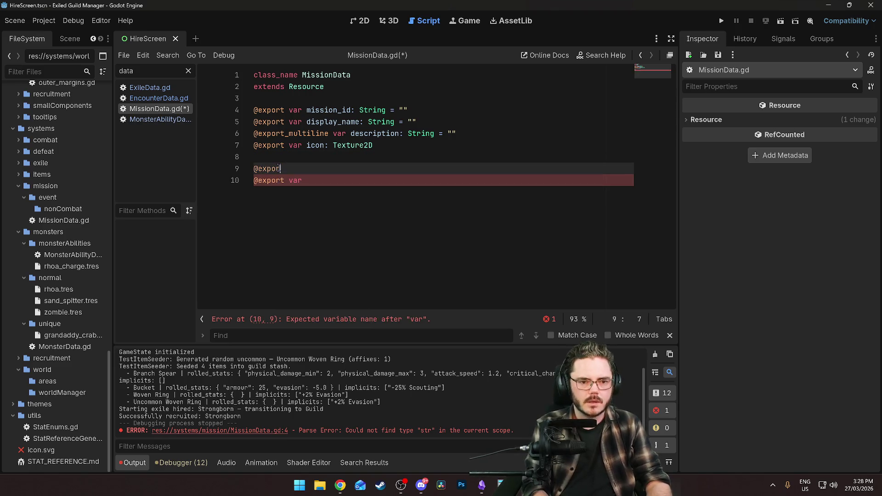
type("roup")
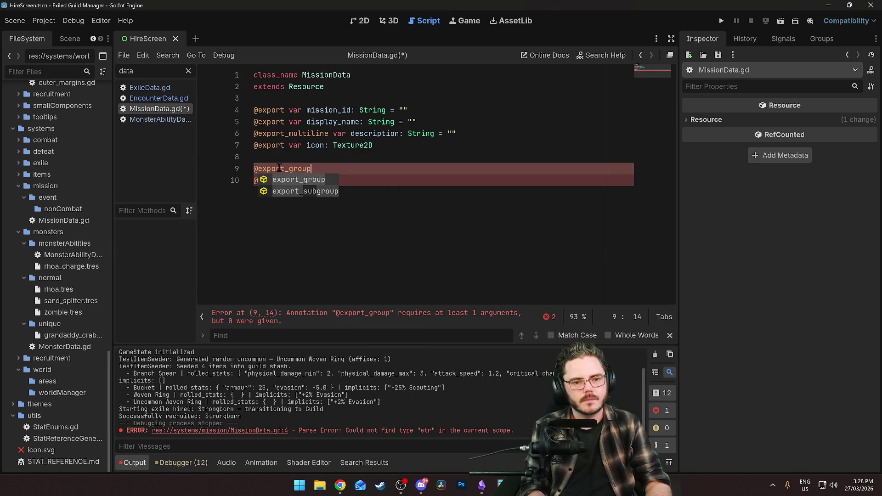
type("(")
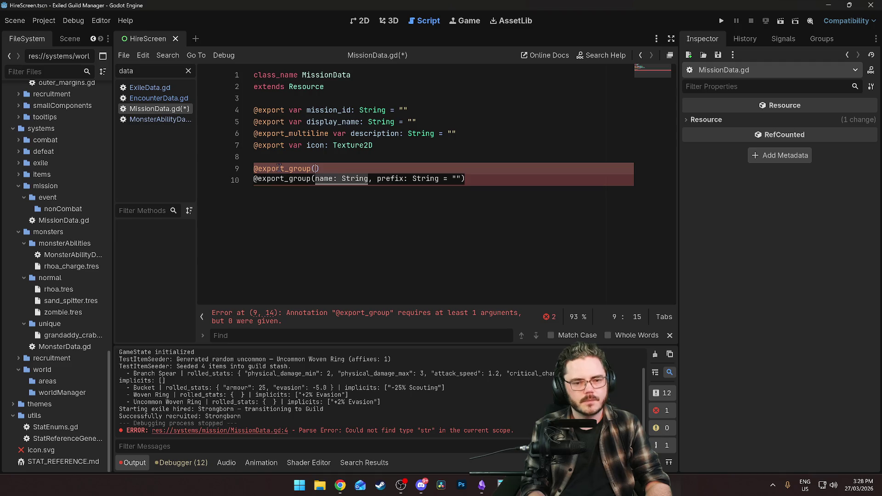
type("\"")
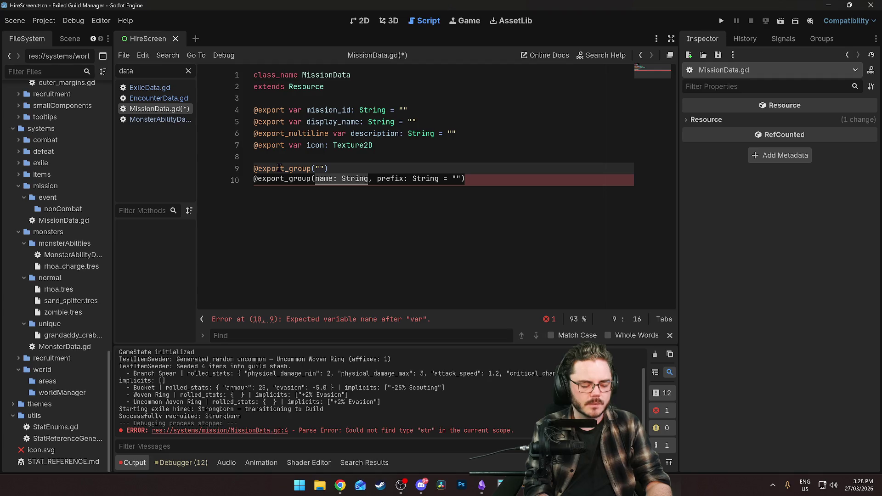
type("Where")
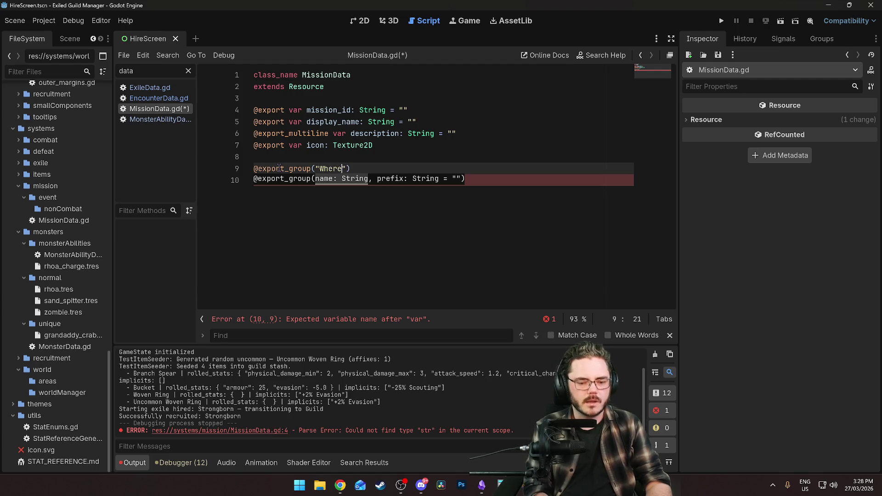
type(" & When")
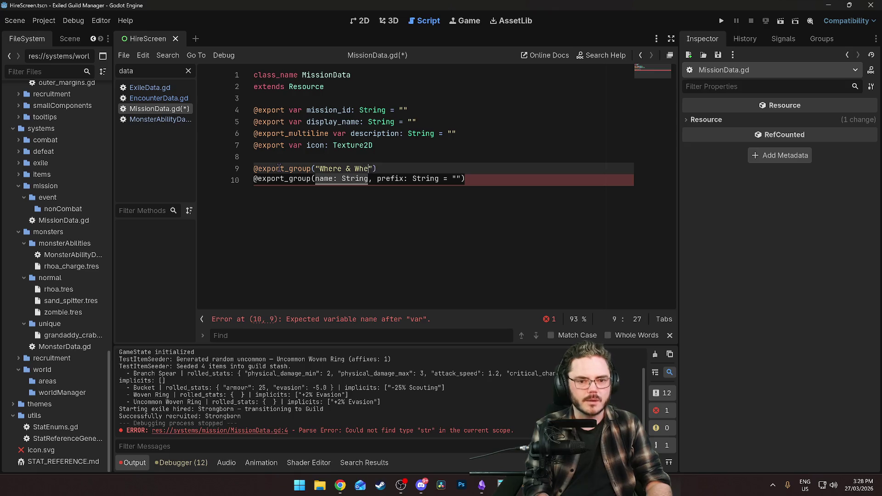
Name the variable area_requirement: and bring up the world folder's context menu.
key("Down")
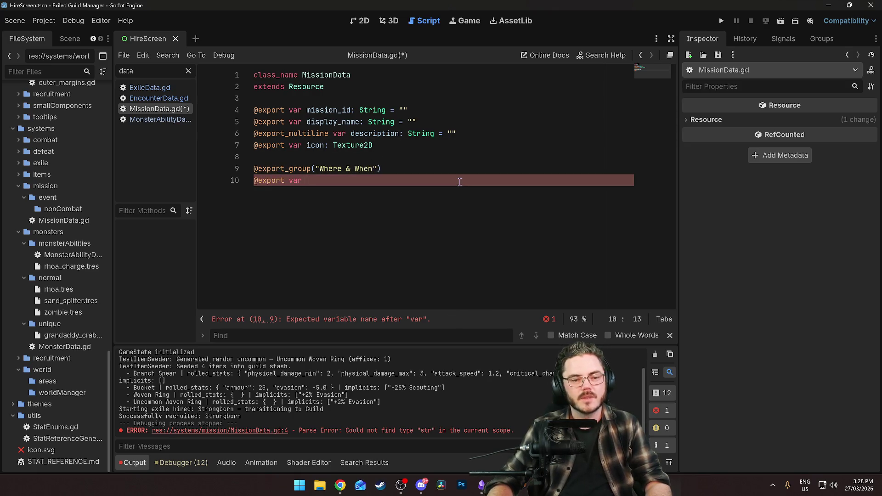
type("area")
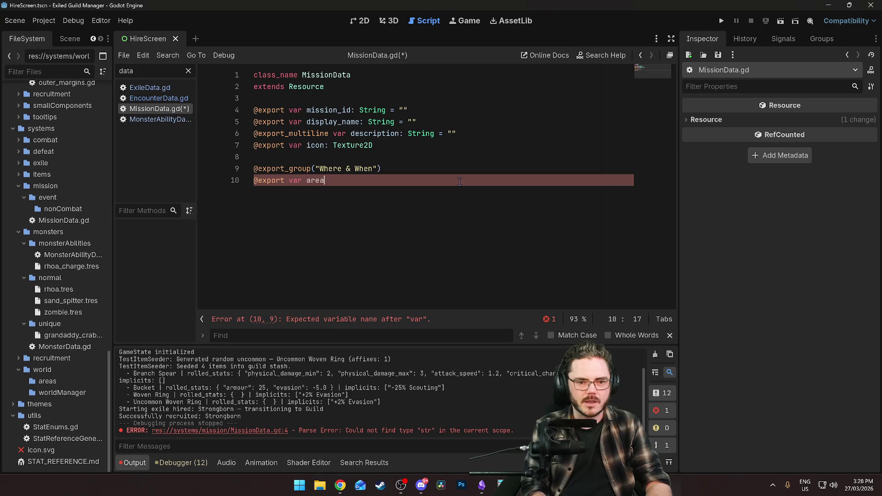
type("_requirem")
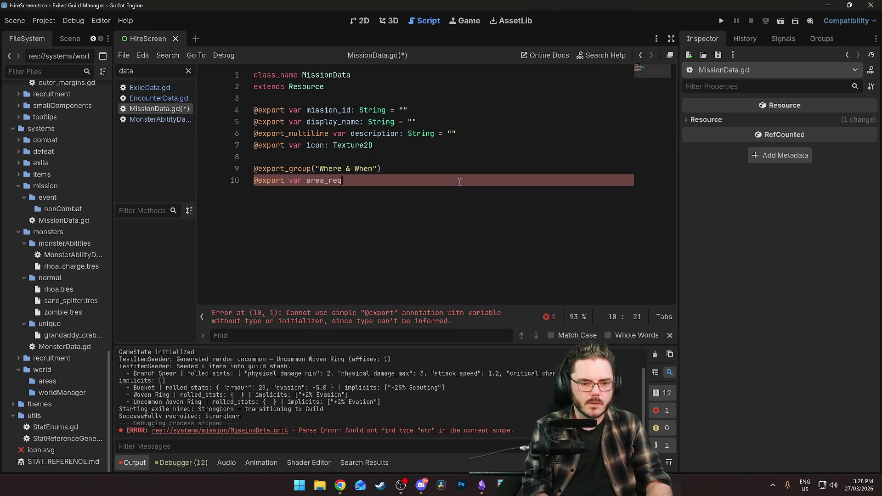
type("ent:")
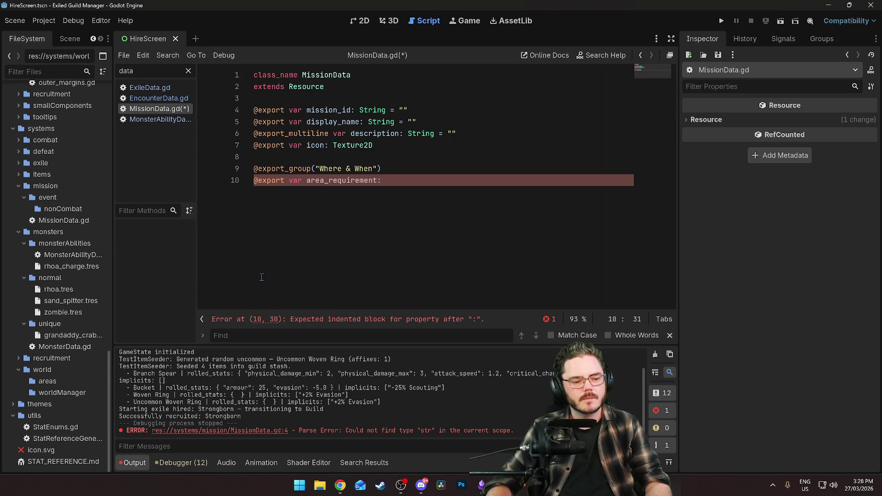
right_click(46, 369)
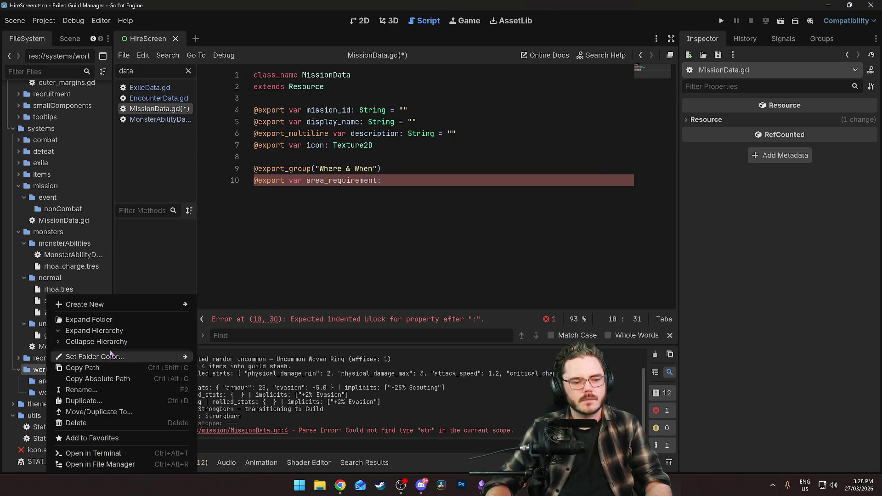
Create a new WorldEnum.gd script in the world folder.
mouse_move(113, 305)
left_click(228, 326)
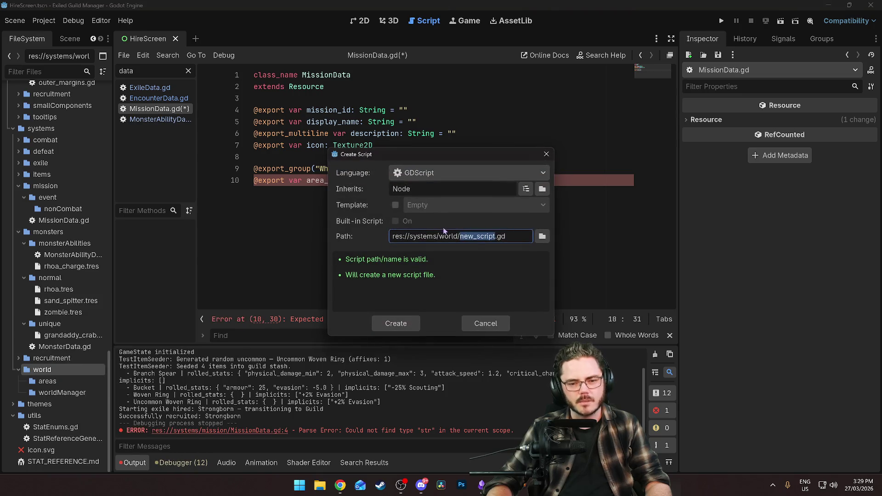
type("WorldE")
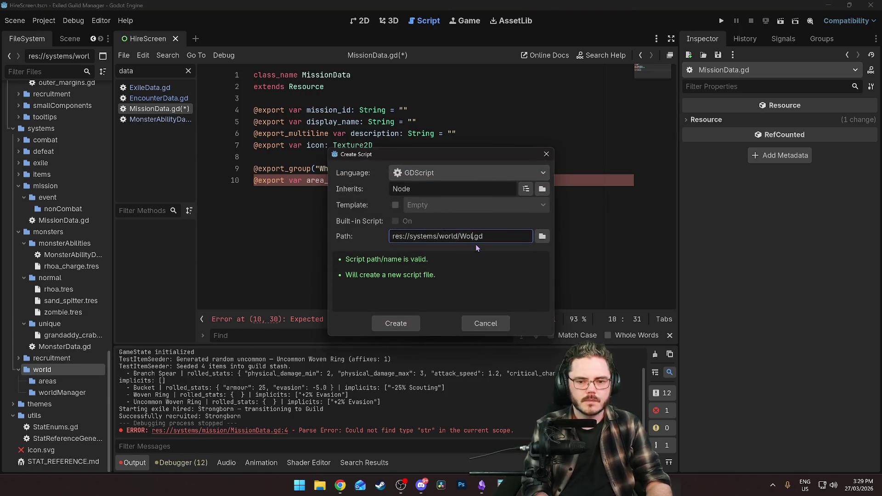
type("num")
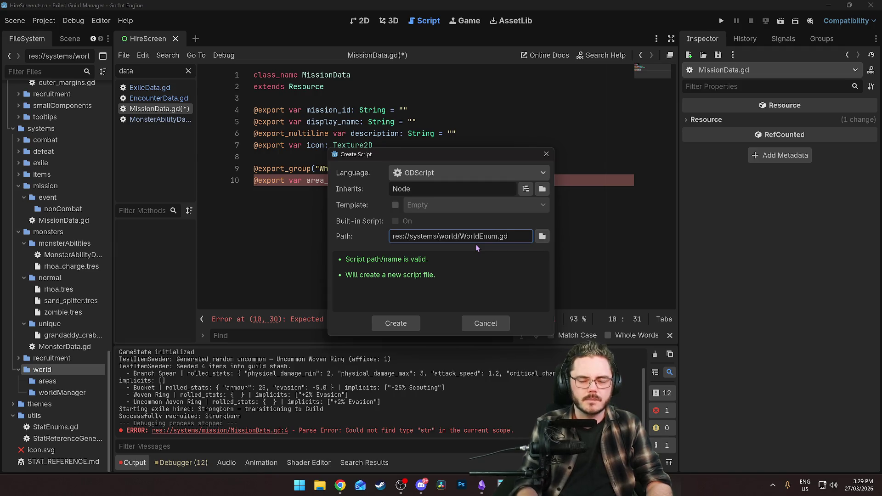
left_click(395, 323)
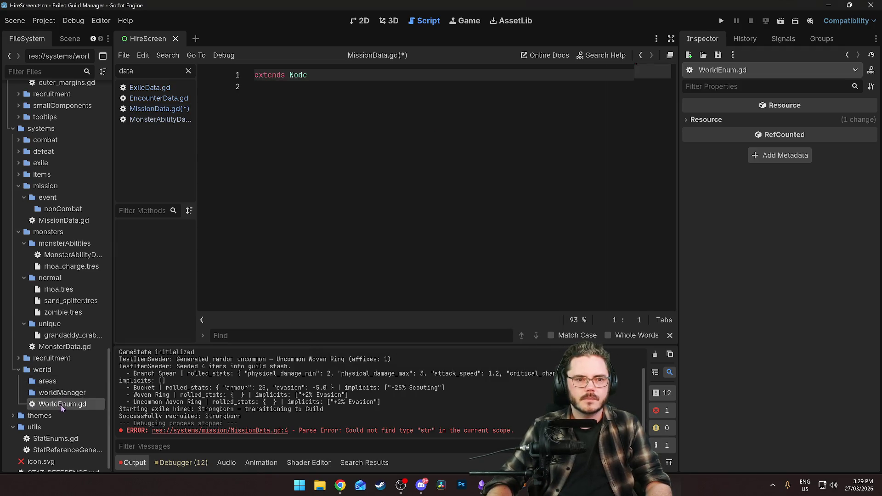
Add class_name WorldEnum above extends Node in WorldEnum.gd.
left_click(380, 188)
key("Up")
key("Return")
key("Up")
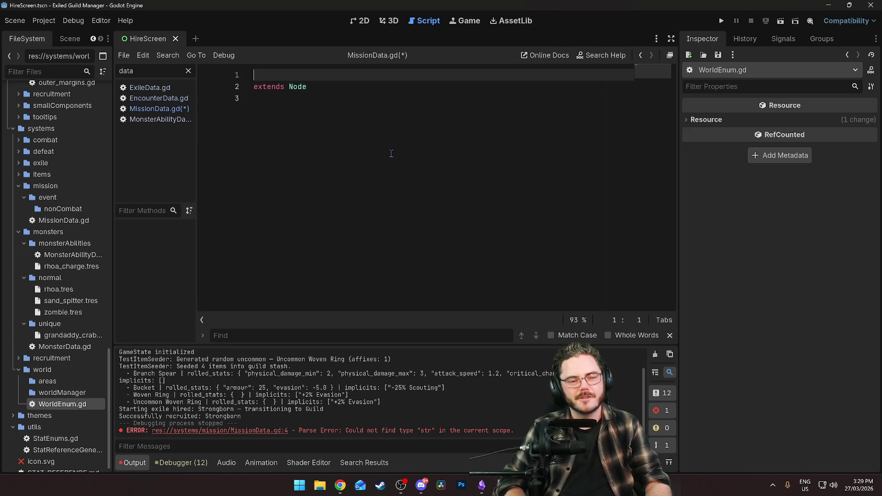
type("class_name")
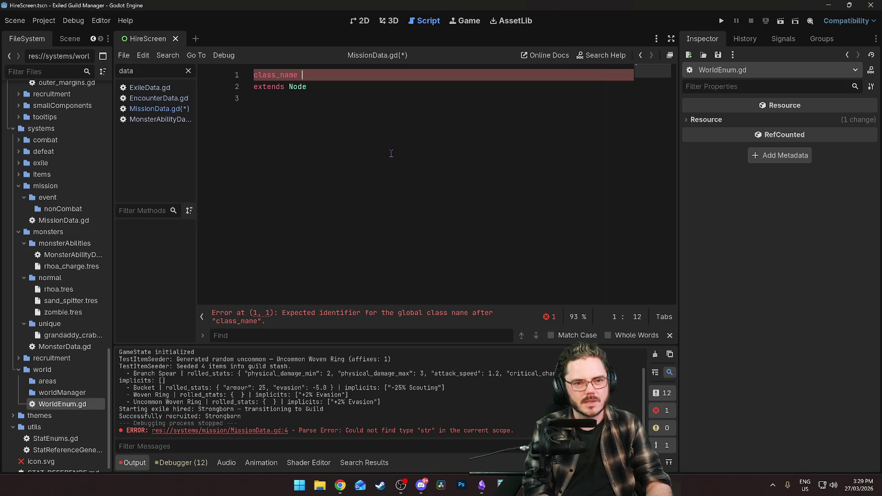
type("WorldE")
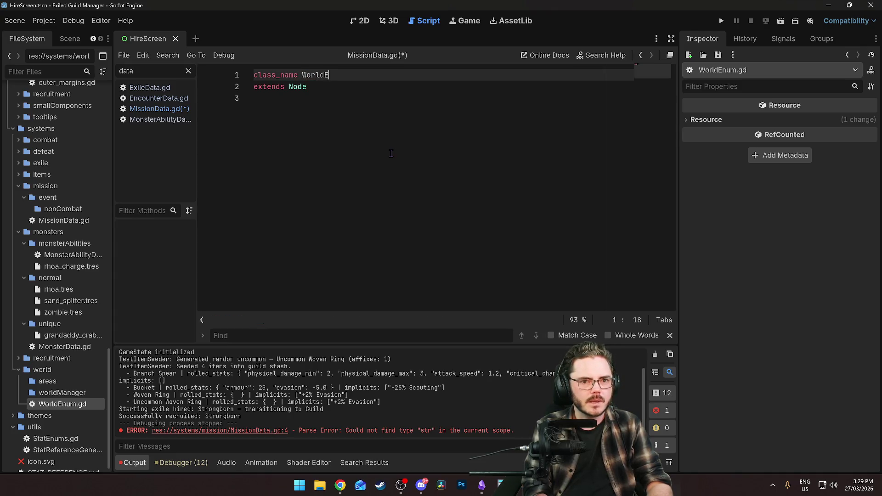
type("num")
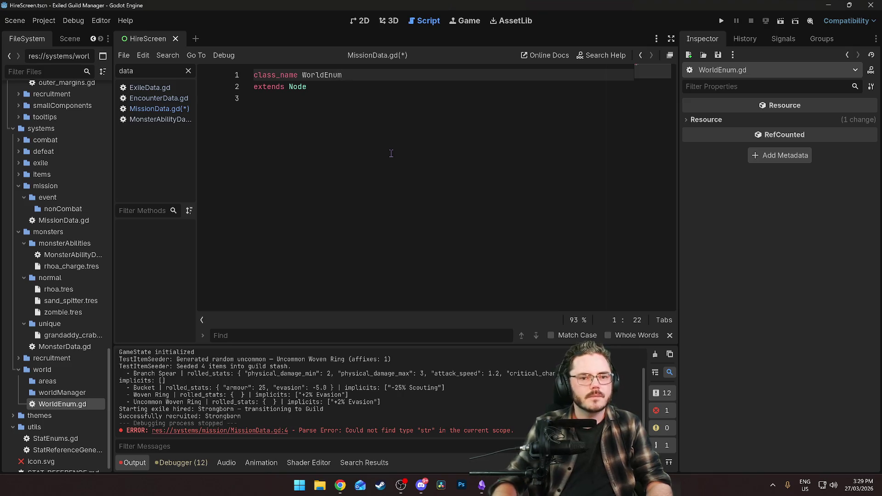
left_click(345, 150)
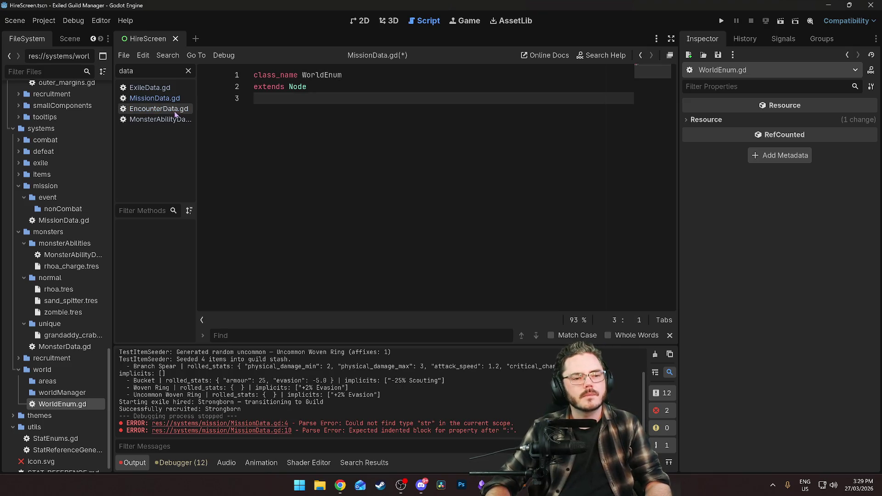
Filter the script list by 'enum' and copy RefCounted from ItemEnums.gd's extends line.
left_click(155, 97)
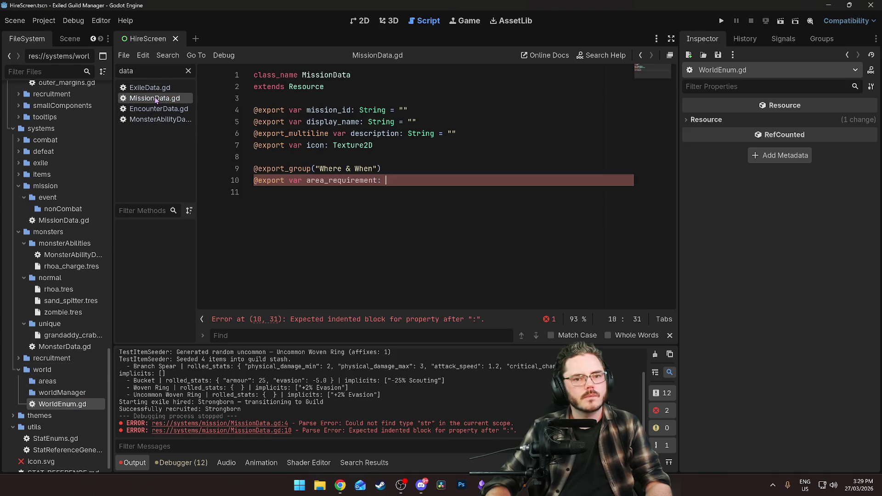
left_click(376, 229)
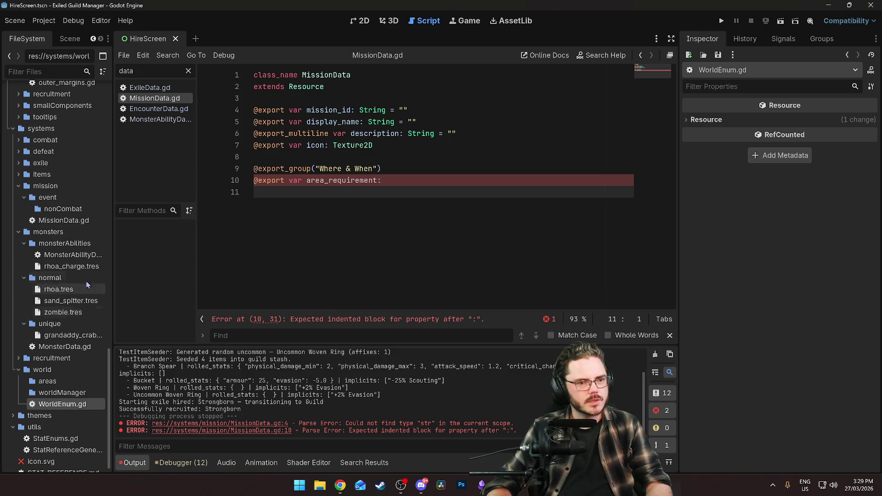
double_click(148, 67)
type("enum")
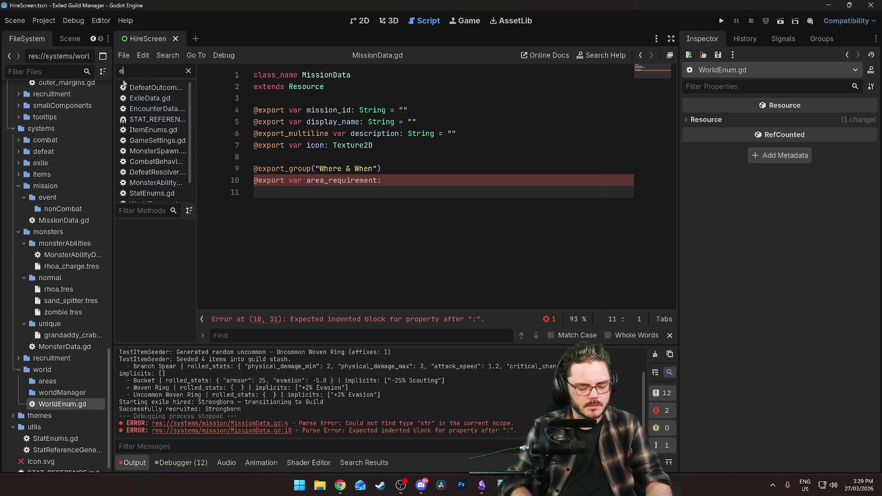
left_click(144, 97)
scroll(419, 143, "up", 10)
scroll(418, 144, "up", 5)
left_click_drag(334, 87, 288, 87)
key("ctrl+c")
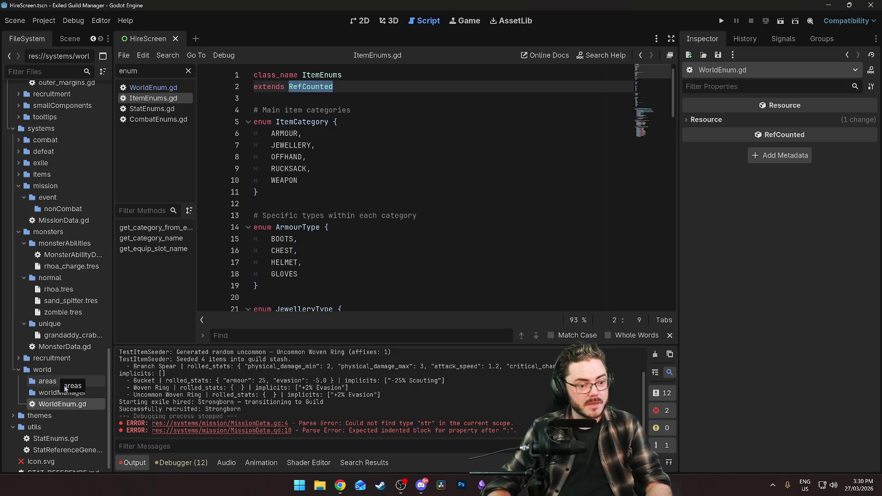
In WorldEnum.gd, replace Node with the pasted RefCounted on line 2.
double_click(69, 407)
left_click_drag(307, 87, 290, 88)
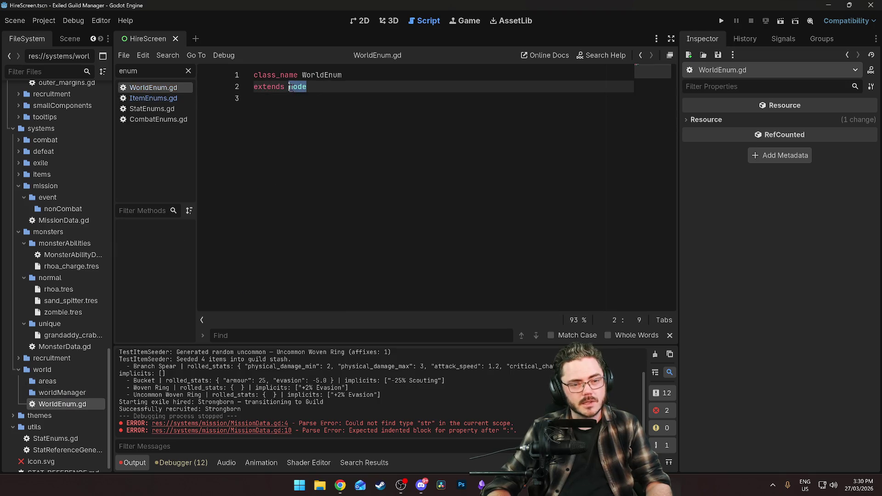
key("ctrl+v")
left_click(348, 179)
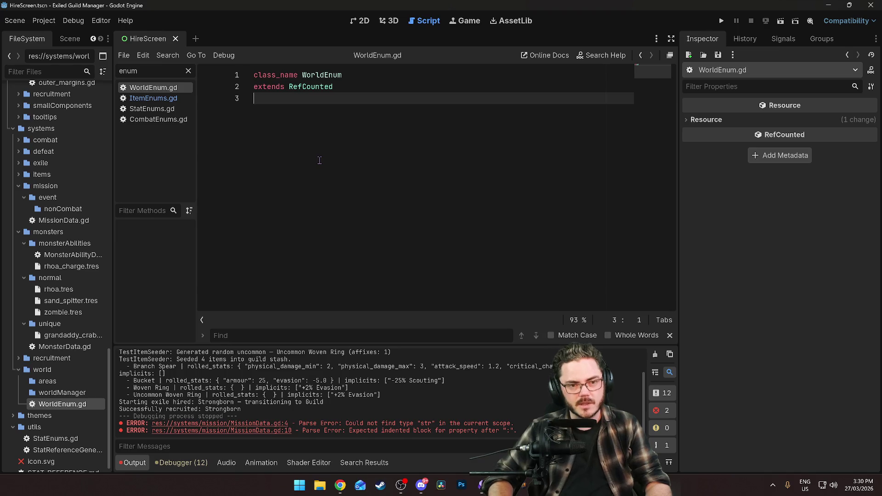
key("Return")
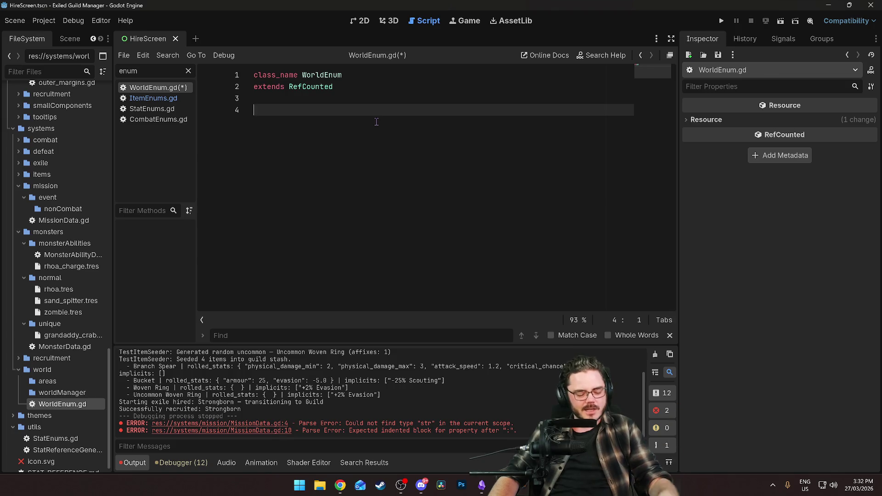
Remove the stray blank line from WorldEnum.gd and switch to the browser showing the Reddit post.
key("ctrl+s")
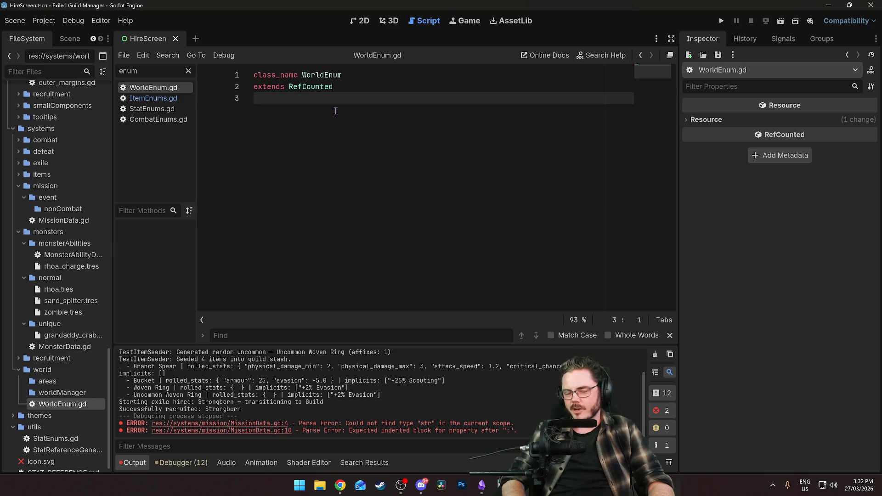
key("alt+Tab")
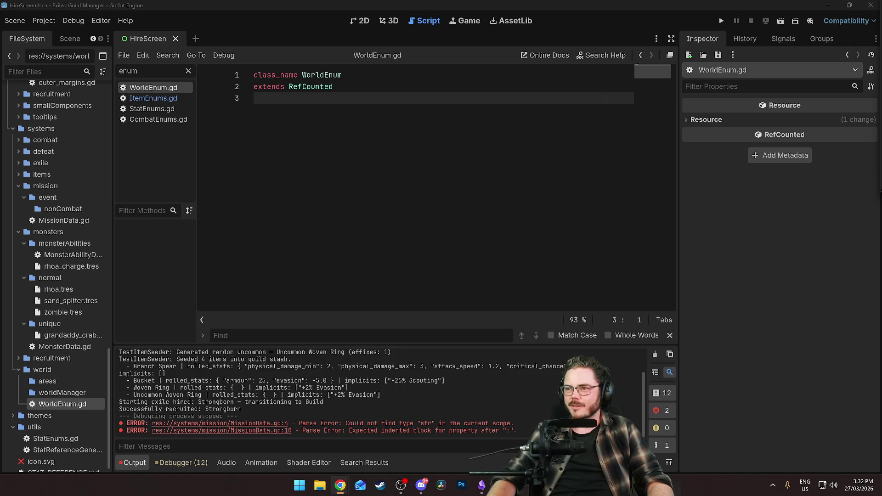
key("alt+Tab")
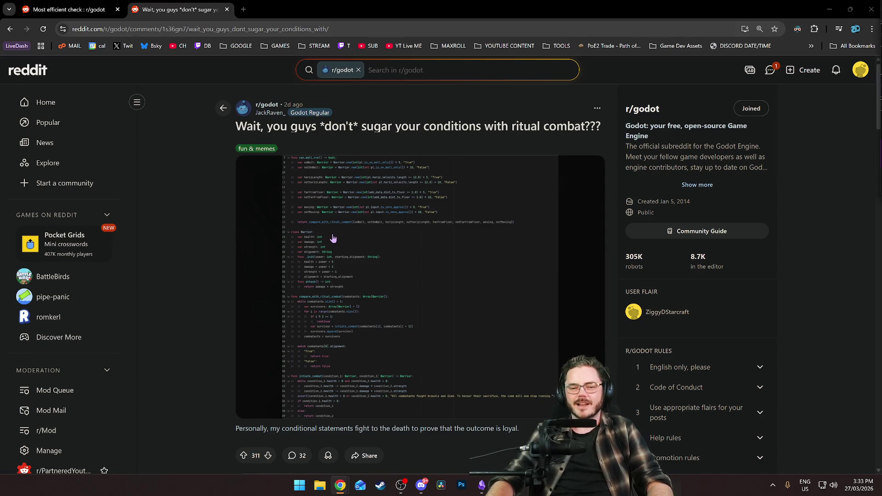
Show the ritual-combat post's code screenshot full-screen.
left_click(365, 205)
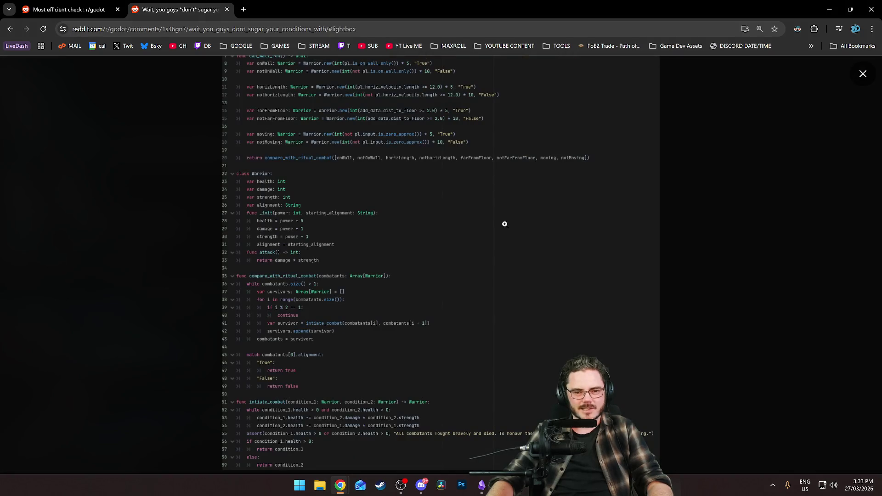
Zoom into the ritual-combat code, scroll through it, then close both Reddit tabs.
left_click(294, 91)
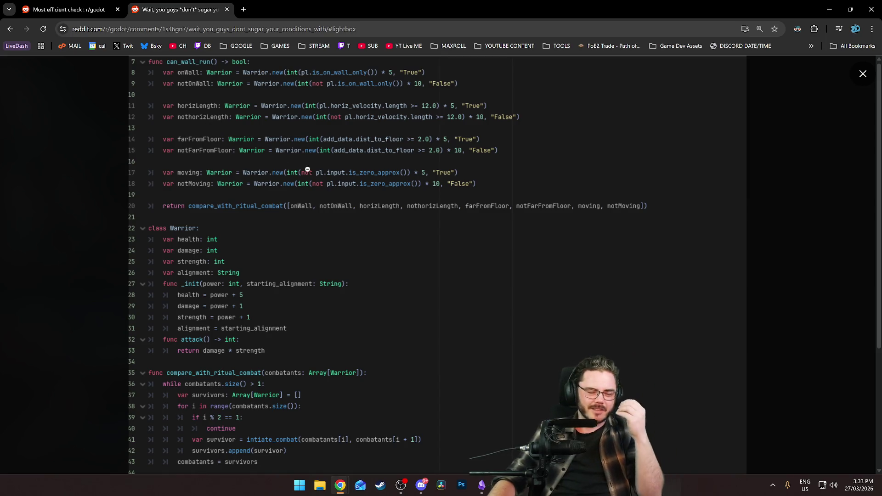
scroll(354, 159, "down", 1)
scroll(330, 167, "up", 1)
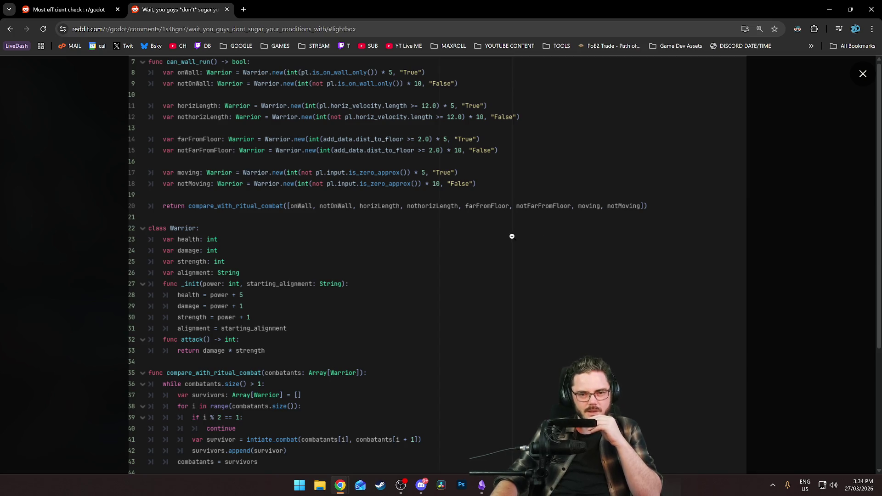
scroll(331, 202, "down", 3)
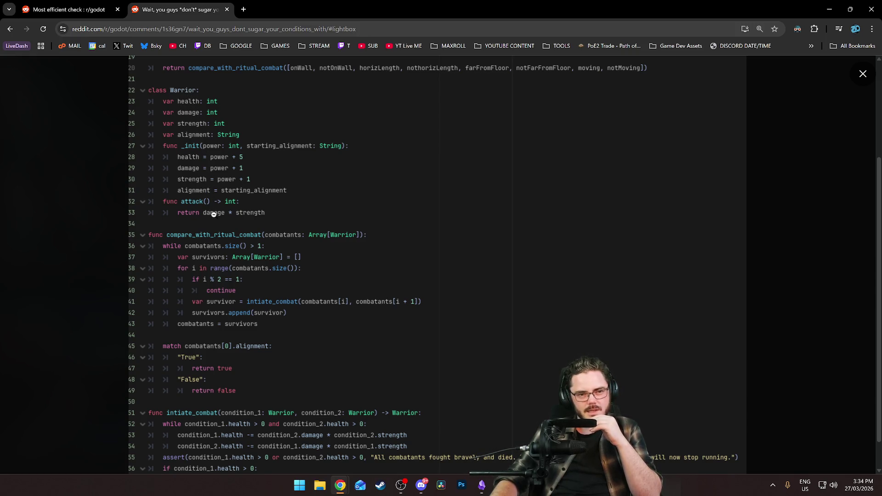
scroll(246, 206, "down", 1)
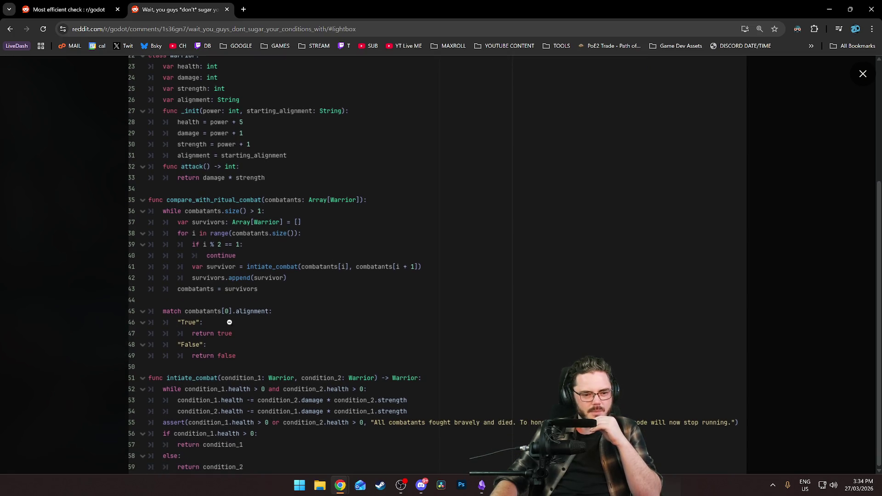
scroll(241, 338, "up", 5)
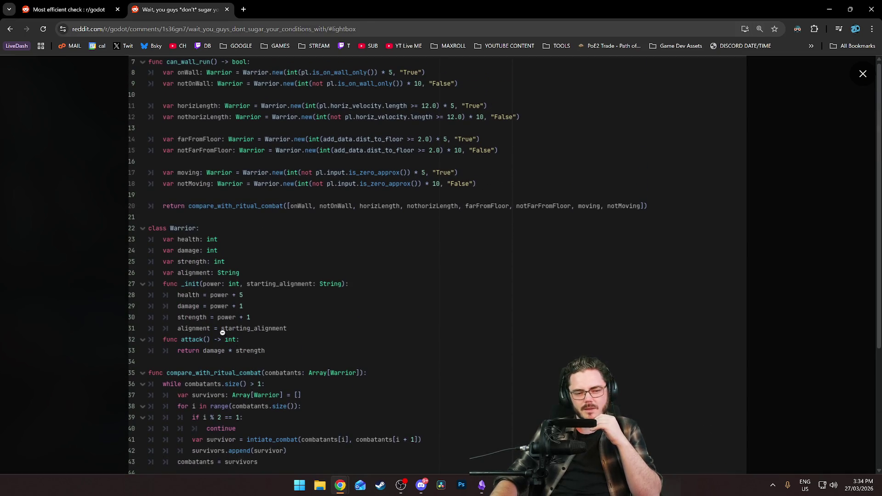
scroll(244, 334, "down", 5)
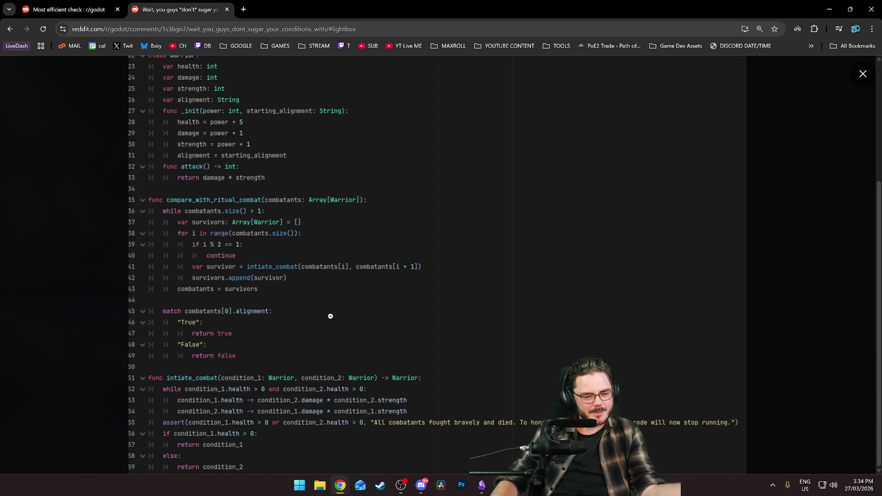
scroll(299, 225, "up", 3)
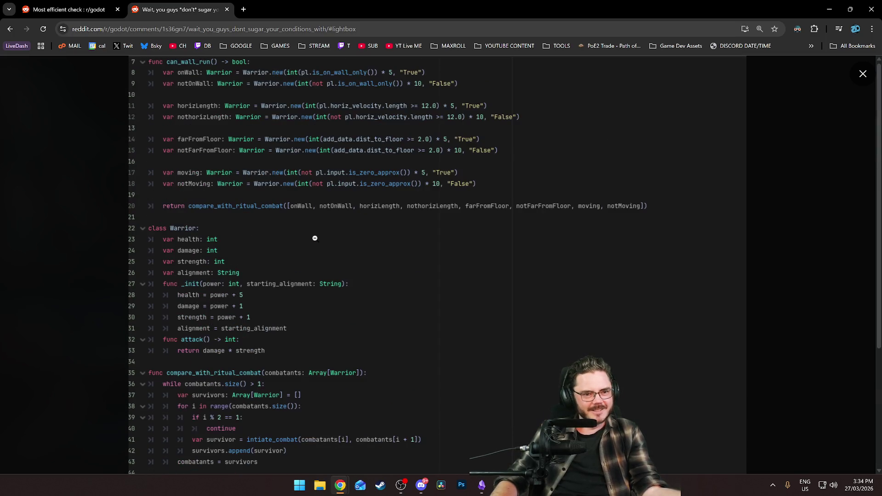
left_click(227, 9)
left_click(118, 9)
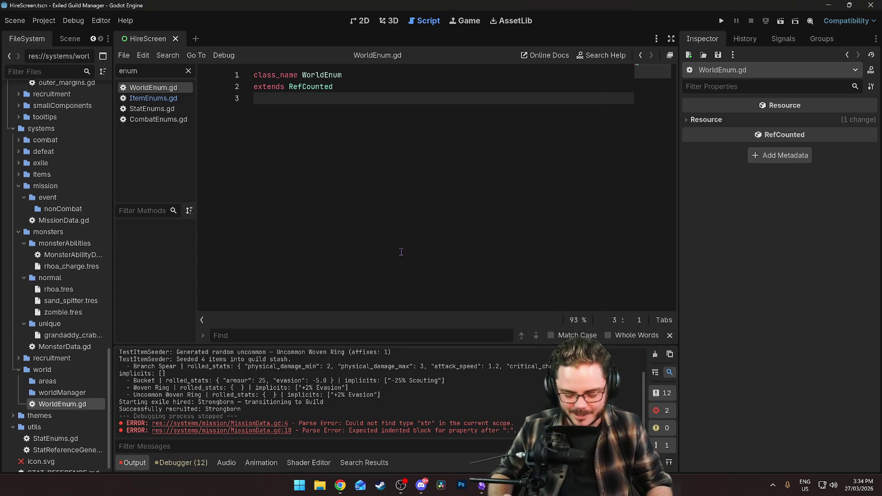
Add an empty line in WorldEnum.gd and review the ItemEnums, StatEnums and CombatEnums scripts.
key("Return")
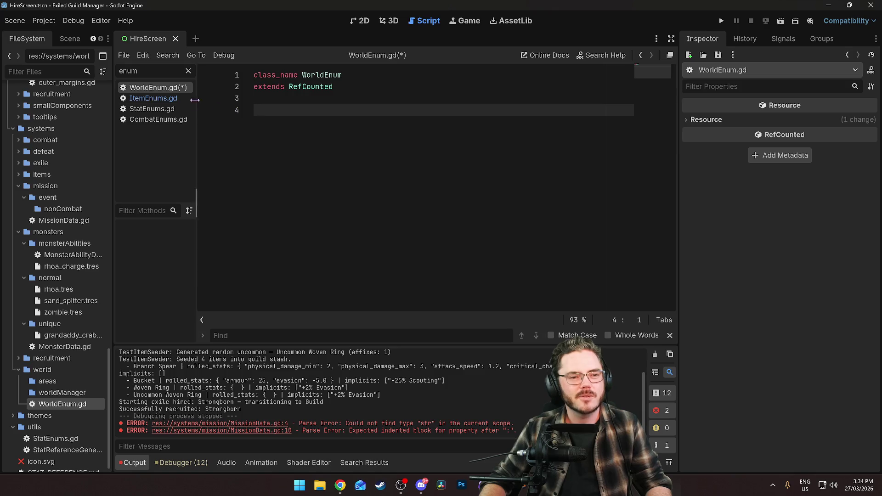
left_click(163, 100)
left_click(163, 110)
left_click(163, 120)
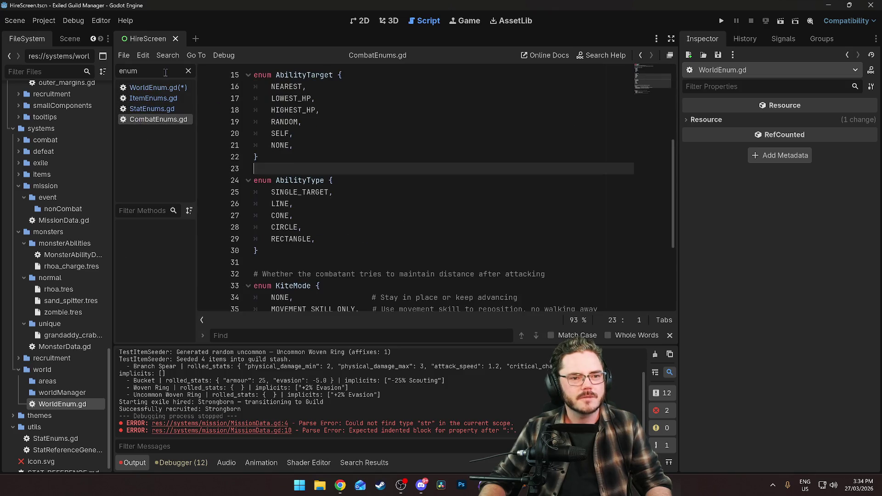
Clear the 'enum' script filter, glance at MissionData and CombatEnums, and return to WorldEnum.gd.
left_click(188, 71)
scroll(159, 152, "down", 3)
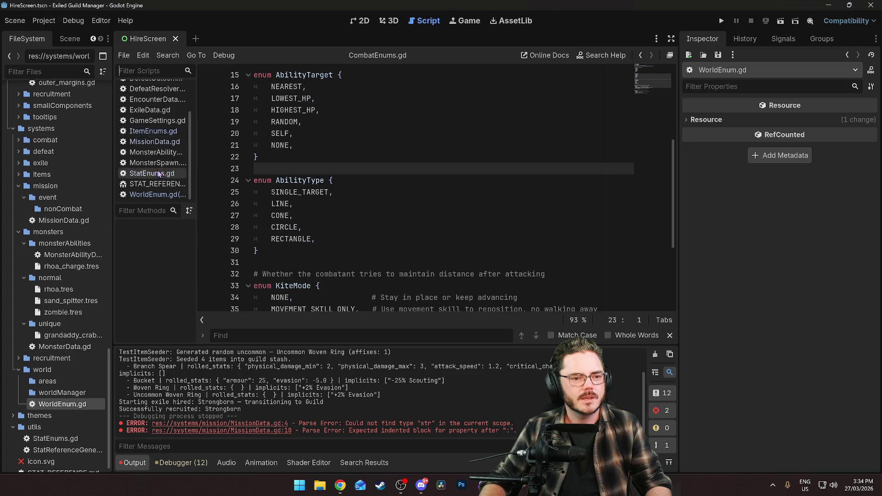
left_click(152, 142)
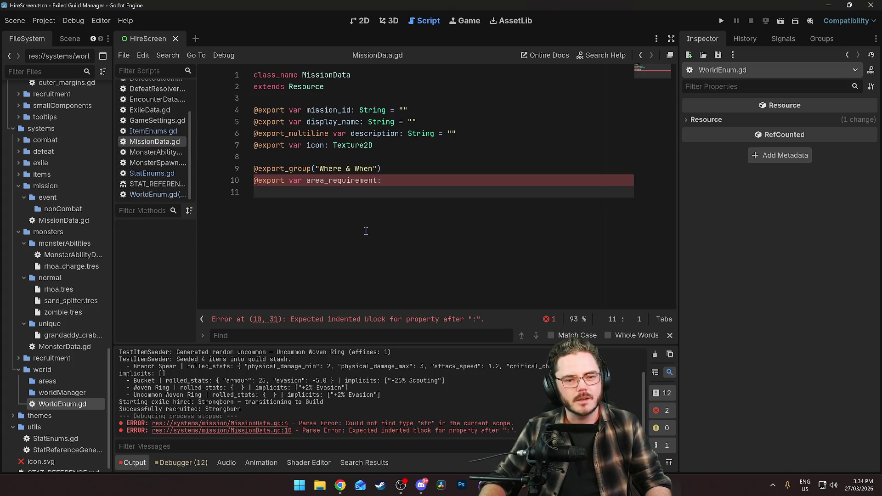
scroll(166, 130, "up", 4)
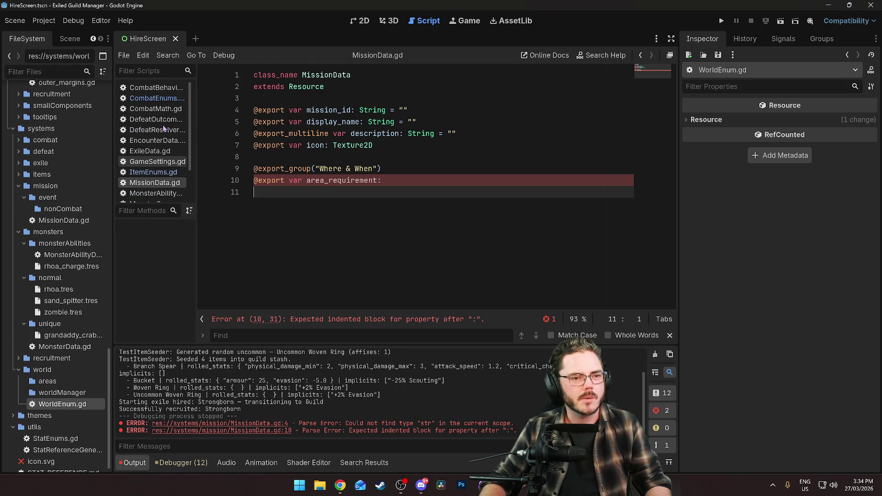
left_click(154, 99)
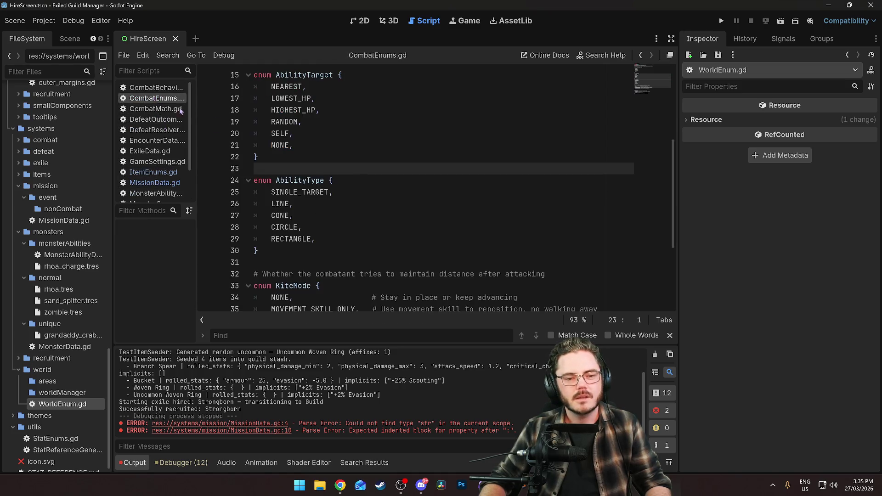
scroll(160, 138, "down", 3)
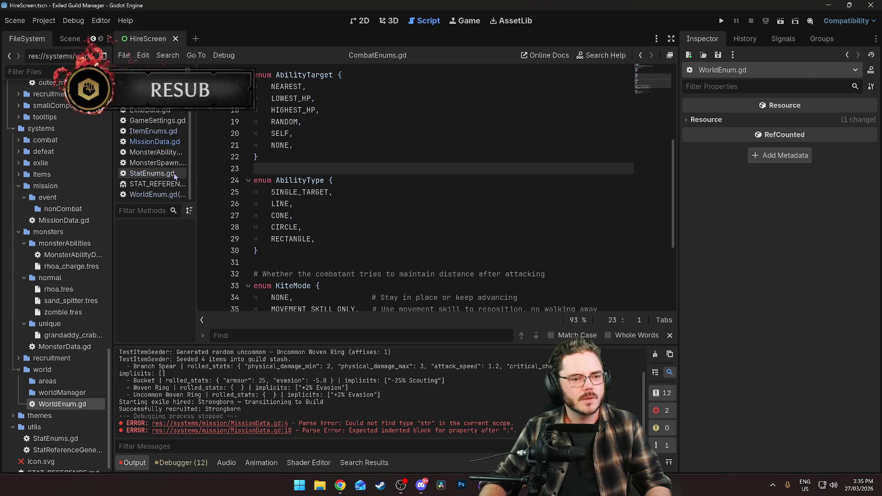
left_click(163, 195)
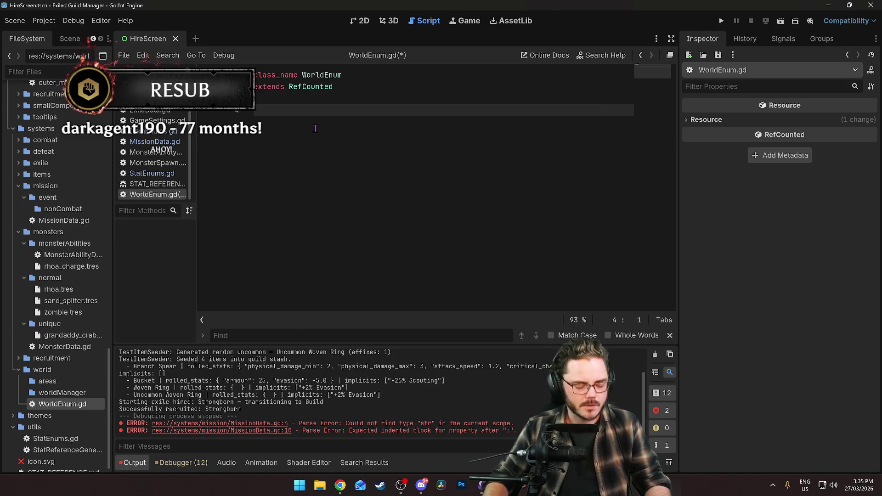
Declare 'enum AREAS {' in WorldEnum.gd with COAST as its first entry.
type("enum AREAS {")
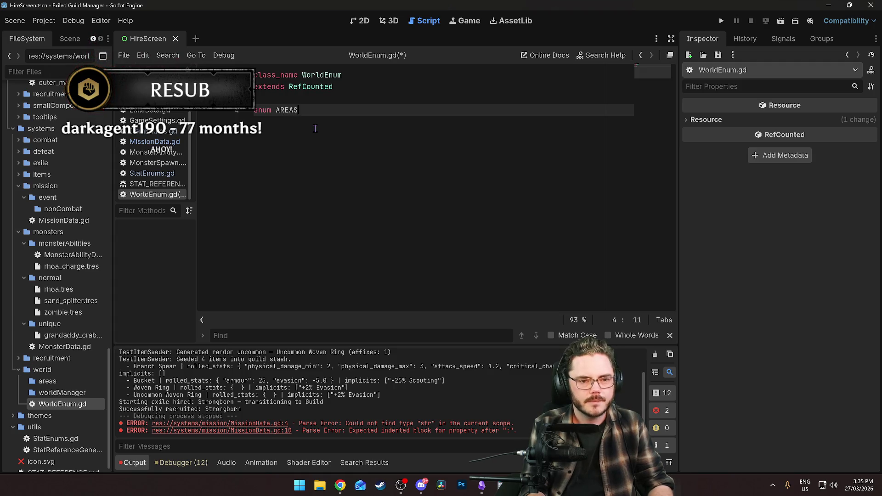
key("Return")
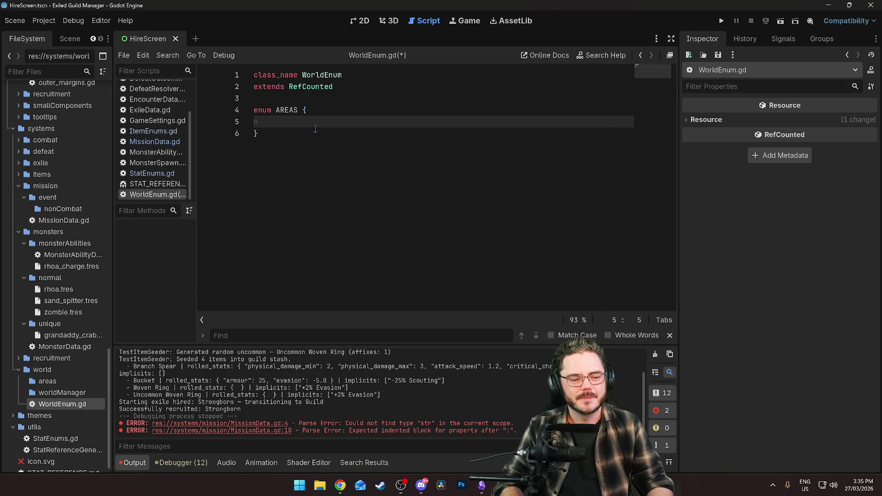
key("Up")
key("Up")
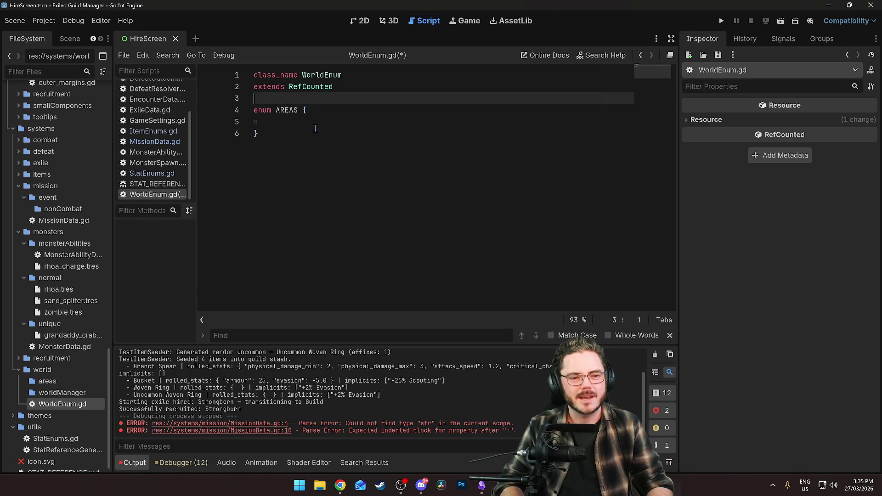
key("Down")
key("Down")
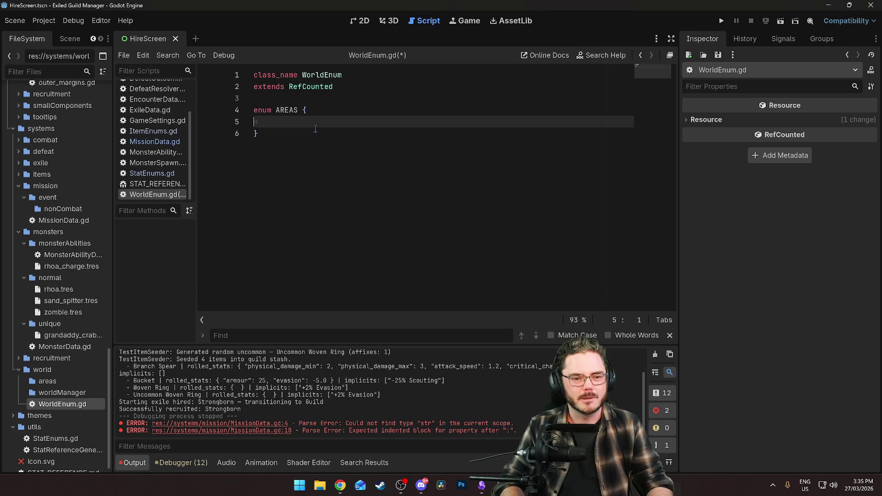
key("Right")
key("Down")
key("Up")
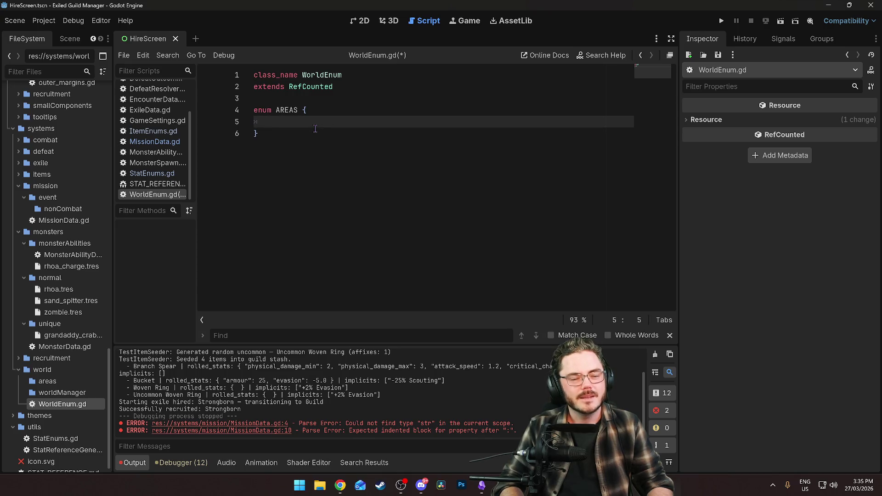
type("COAST")
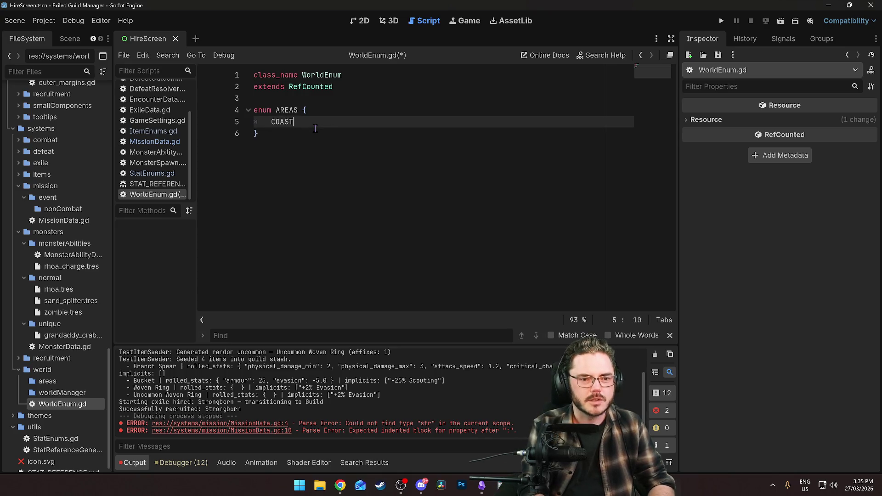
type(",")
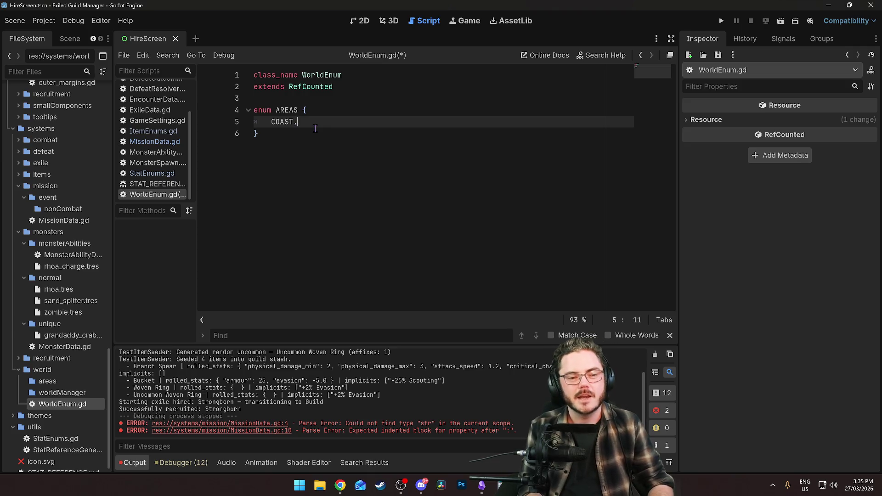
key("Return")
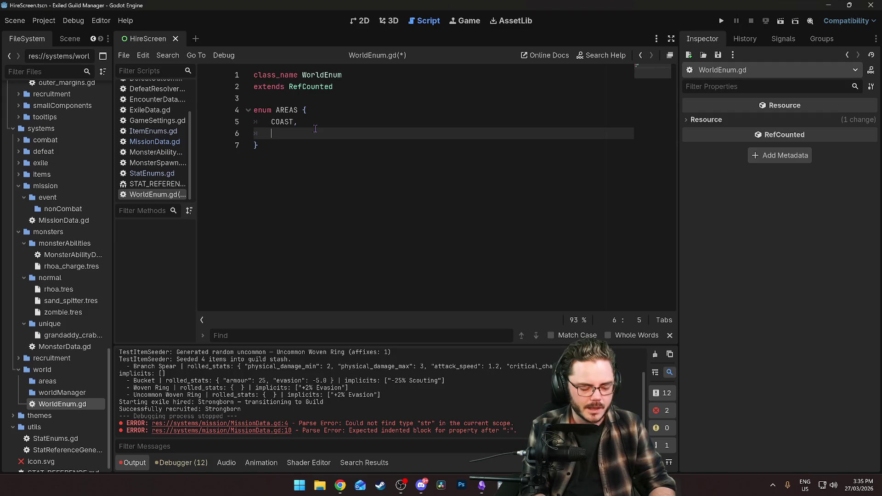
Add SHIP_GRAVEYARD and LEDGE to the AREAS enum and save WorldEnum.gd.
type("IP")
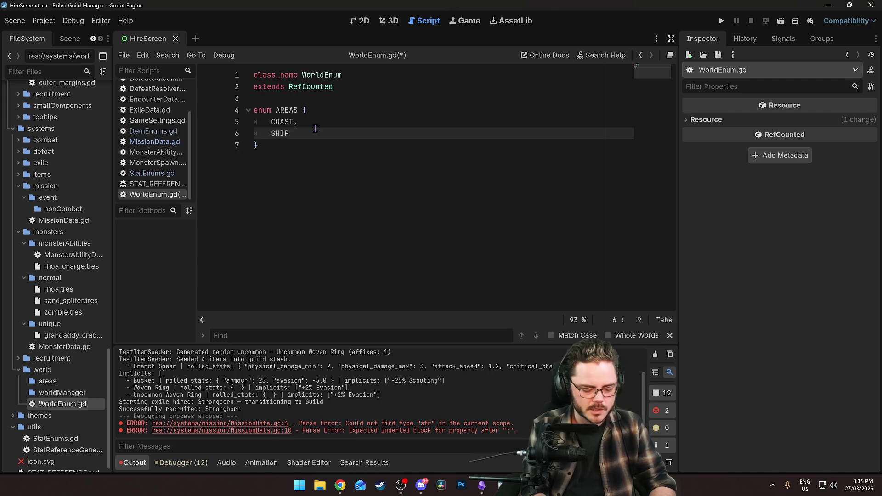
key("BackSpace")
key("BackSpace")
key("BackSpace")
type("W")
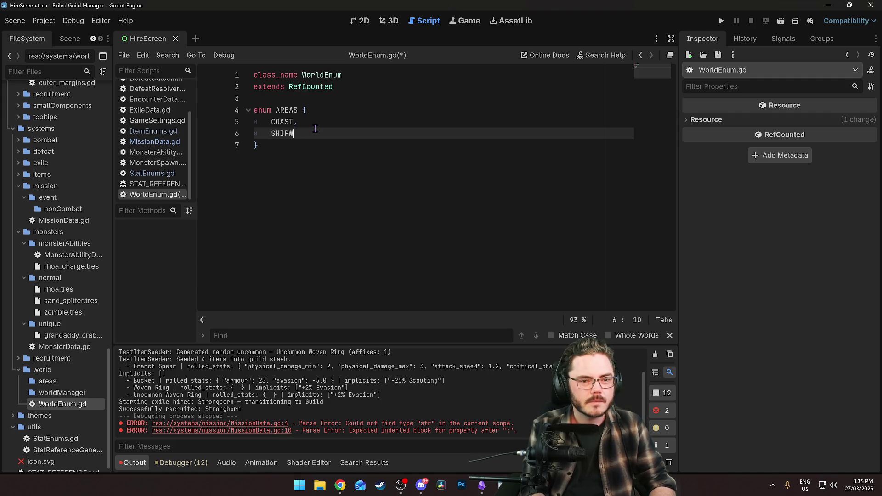
key("BackSpace")
key("BackSpace")
key("BackSpace")
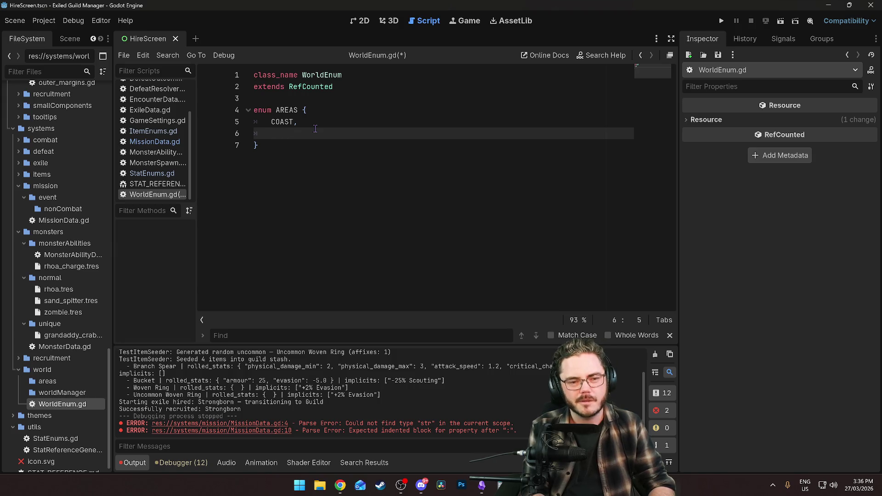
key("BackSpace")
key("Return")
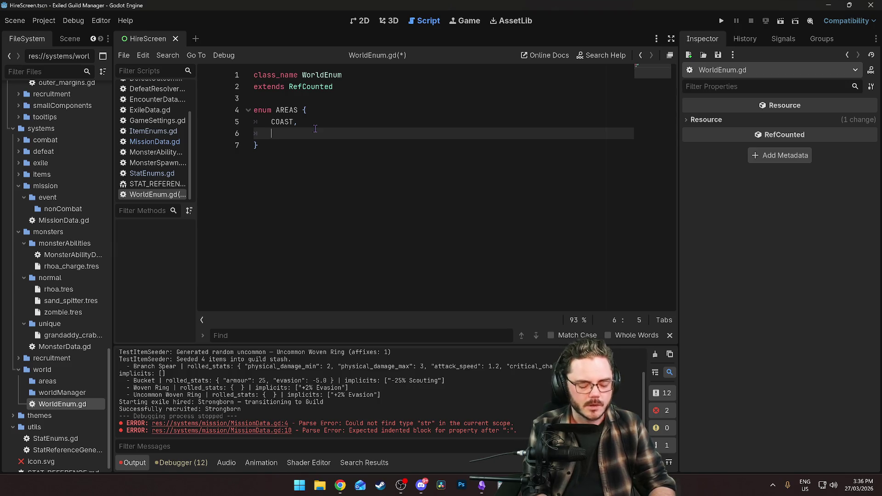
type("SHIP")
key("BackSpace")
key("BackSpace")
key("BackSpace")
type("SH")
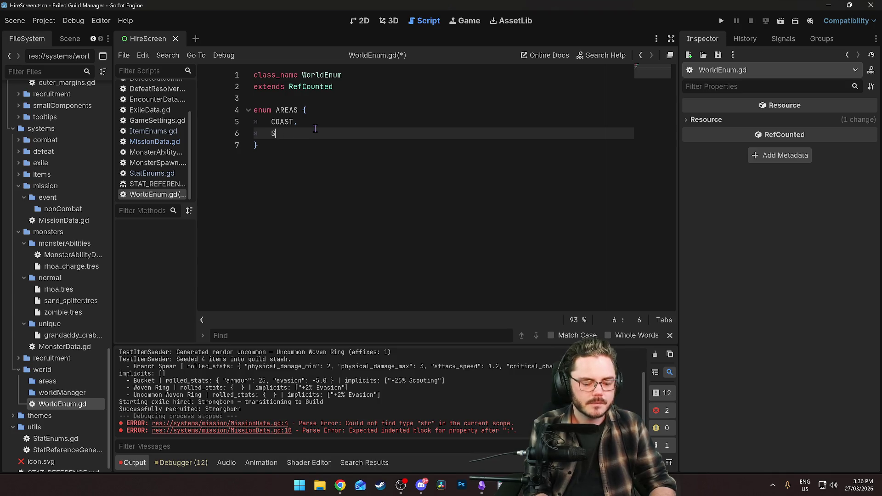
type("IP_GRA")
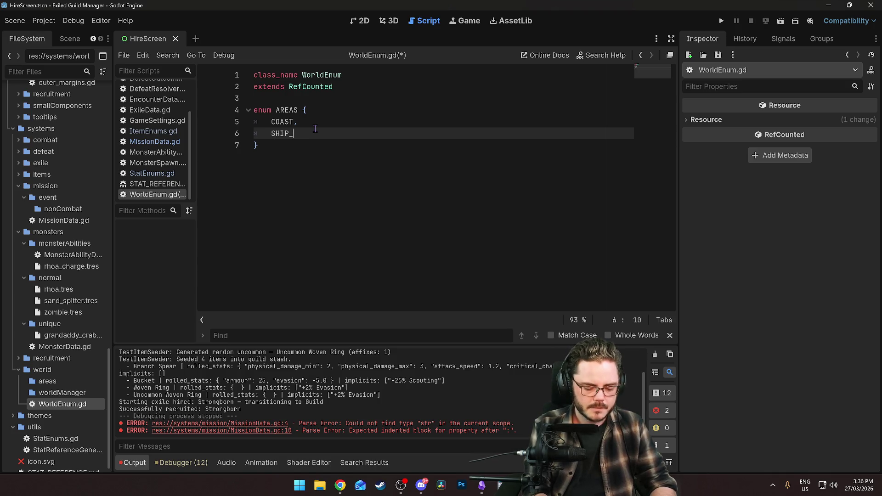
type("VEYARD")
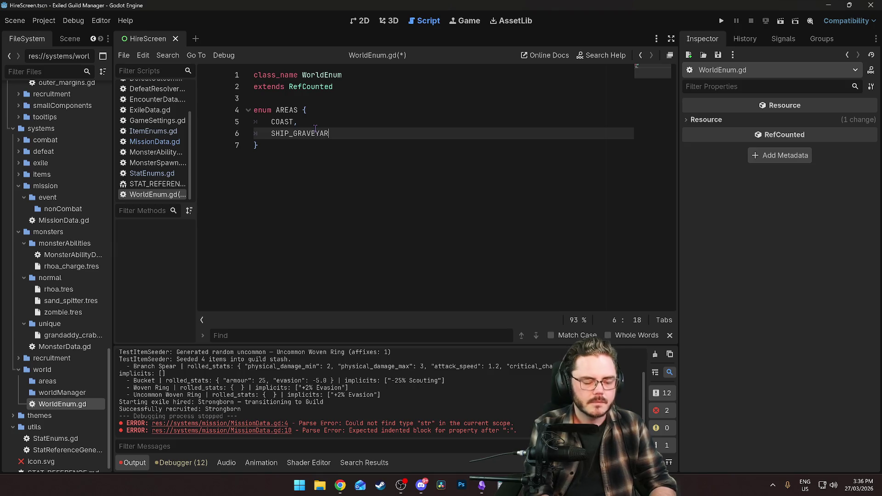
type(",")
key("Return")
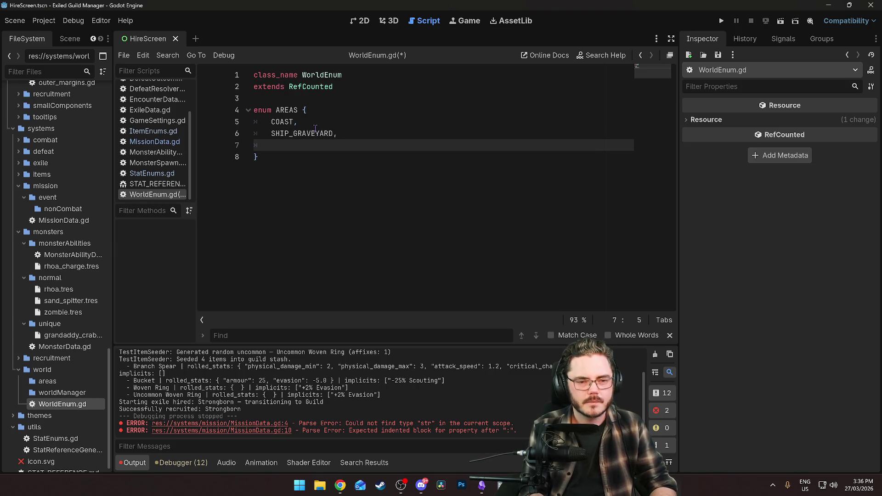
type("LEDGE,")
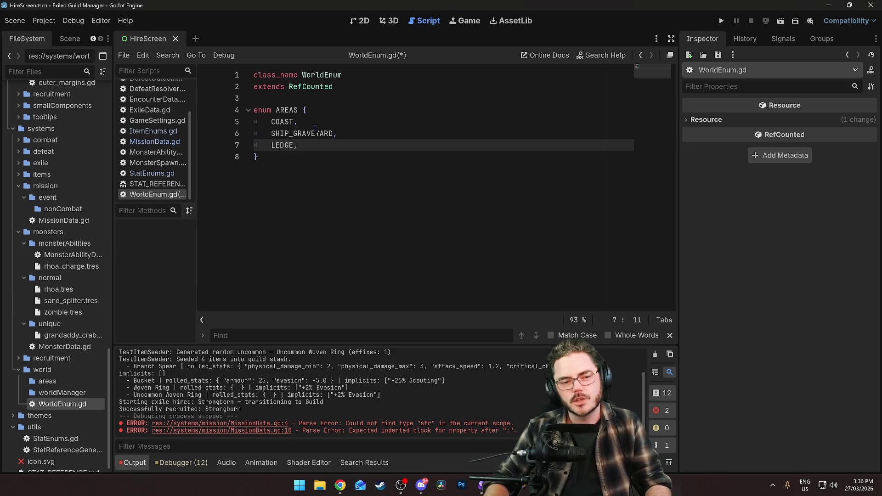
left_click(294, 177)
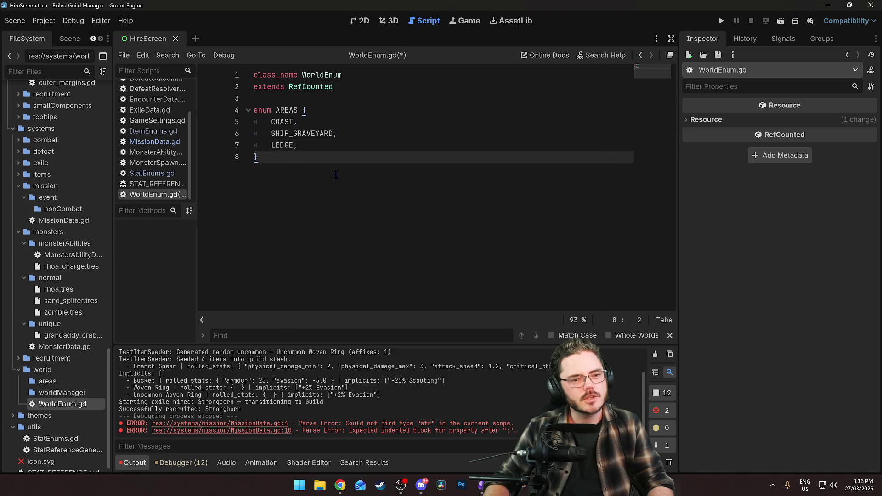
key("ctrl+s")
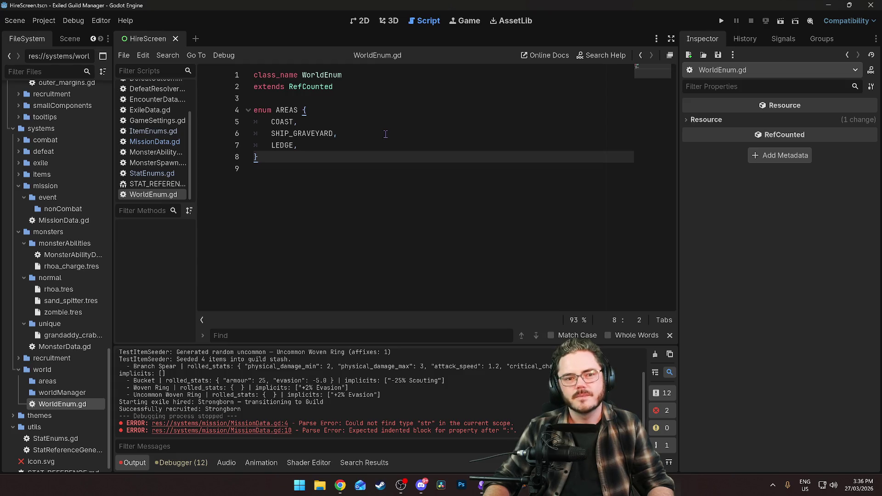
left_click(339, 126)
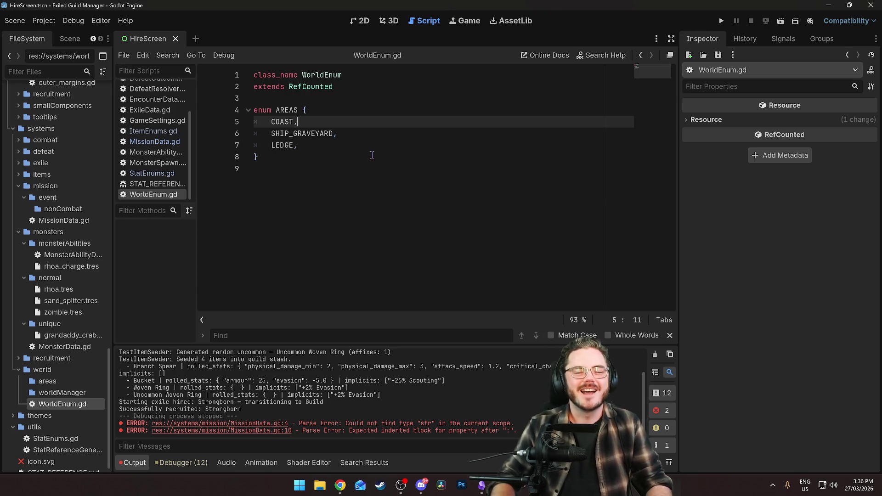
left_click_drag(308, 146, 207, 137)
key("ctrl+c")
key("BackSpace")
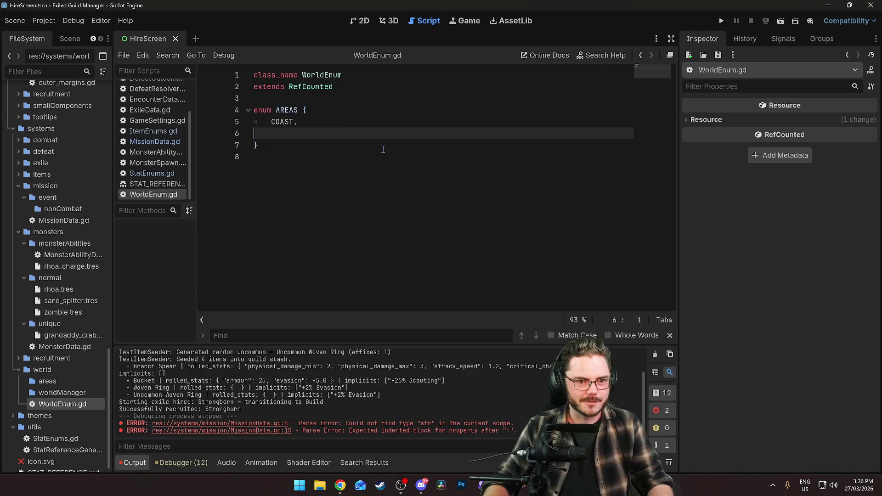
type("NOT_COATS")
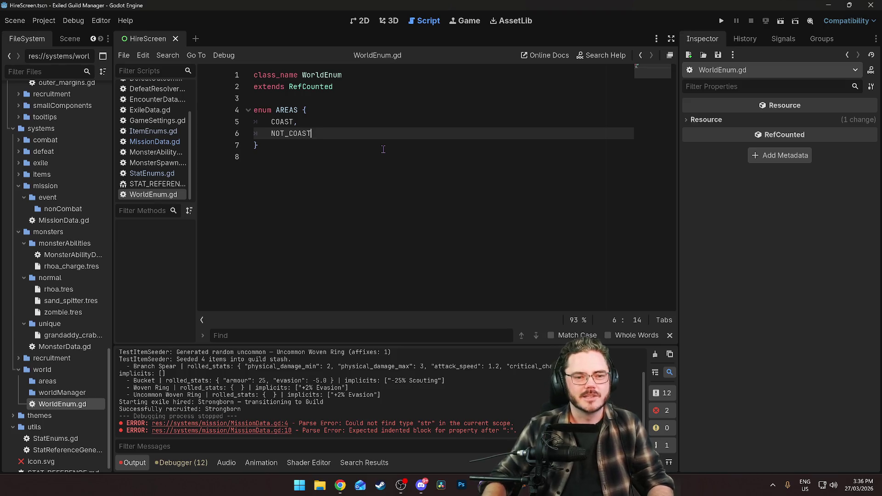
key("ctrl+z")
key("ctrl+y")
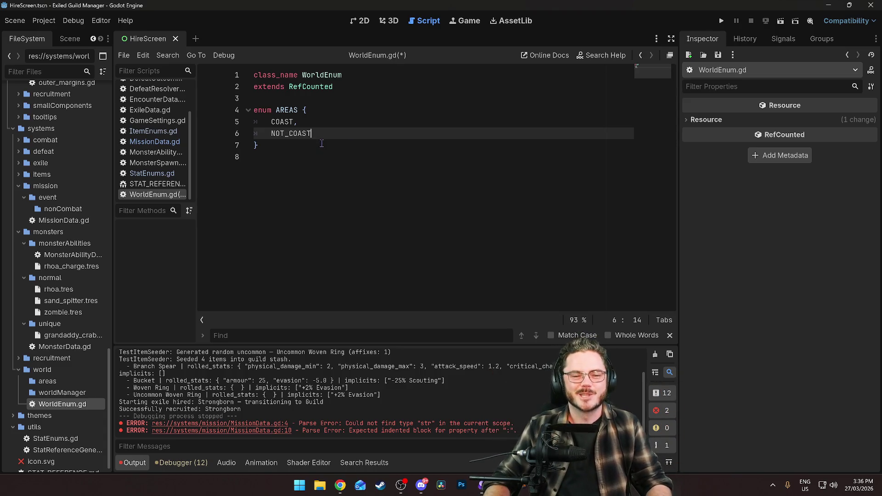
double_click(303, 133)
key("ctrl+v")
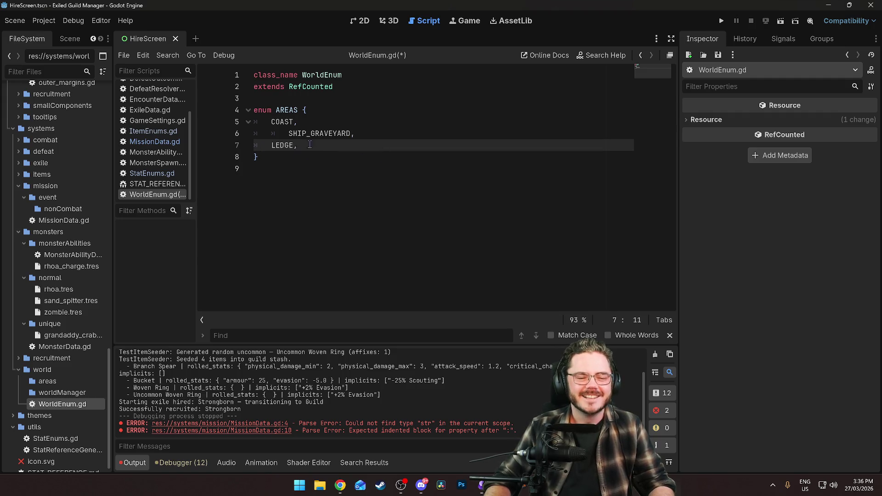
left_click(271, 133)
key("Tab")
key("BackSpace")
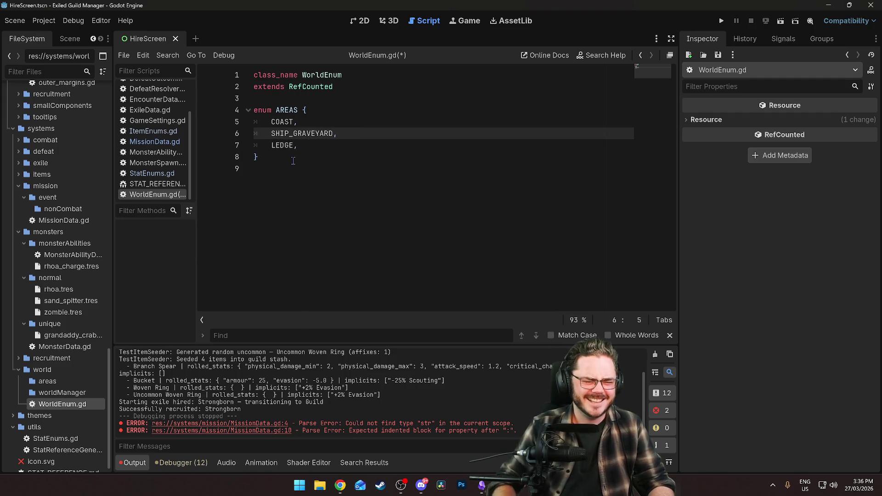
key("Down")
key("ctrl+s")
key("Down")
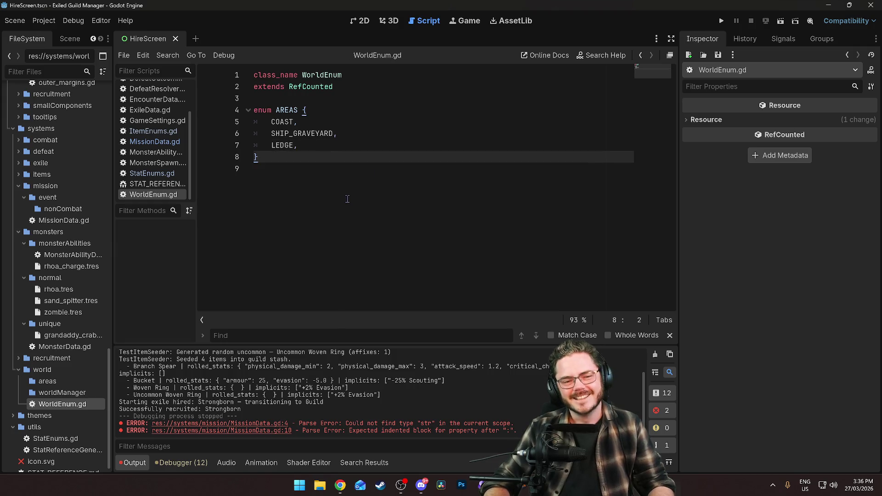
Look through the open scripts, checking MissionData.gd and StatEnums.gd.
left_click(341, 173)
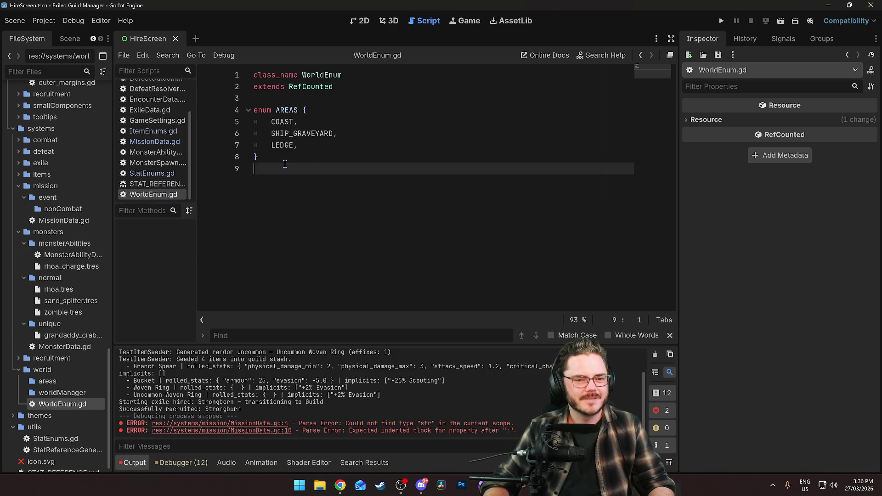
scroll(155, 147, "up", 3)
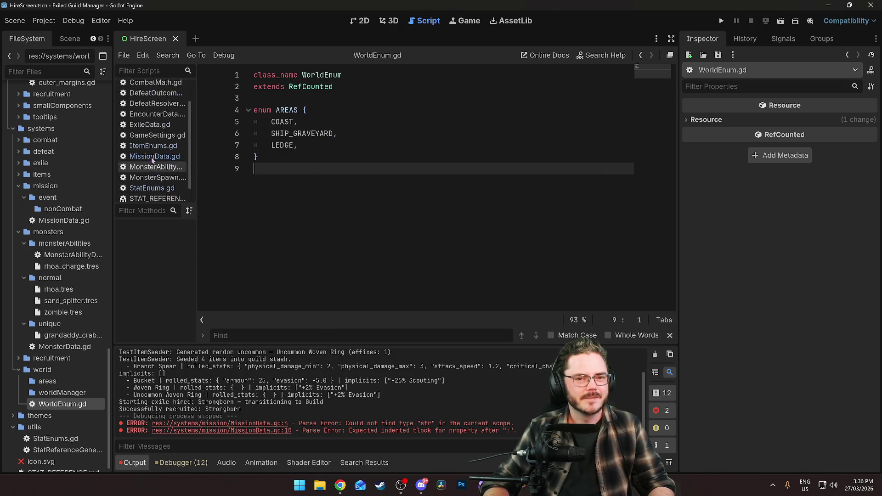
scroll(154, 147, "down", 3)
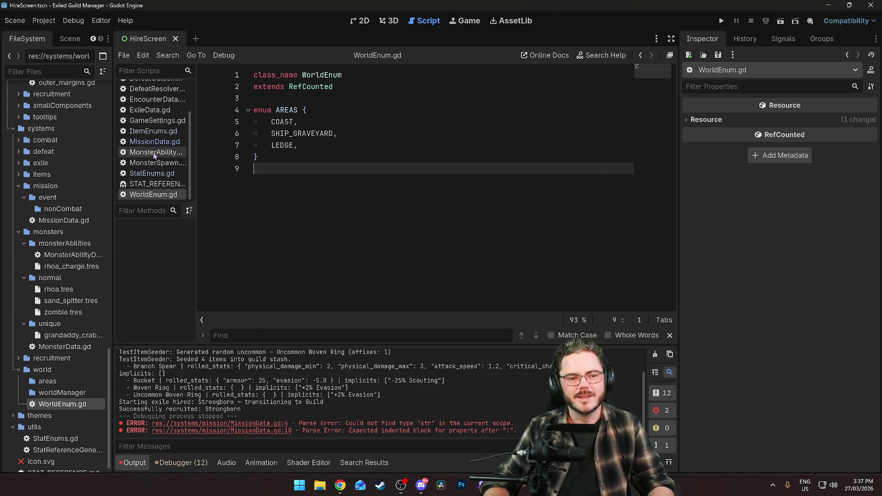
scroll(156, 147, "up", 3)
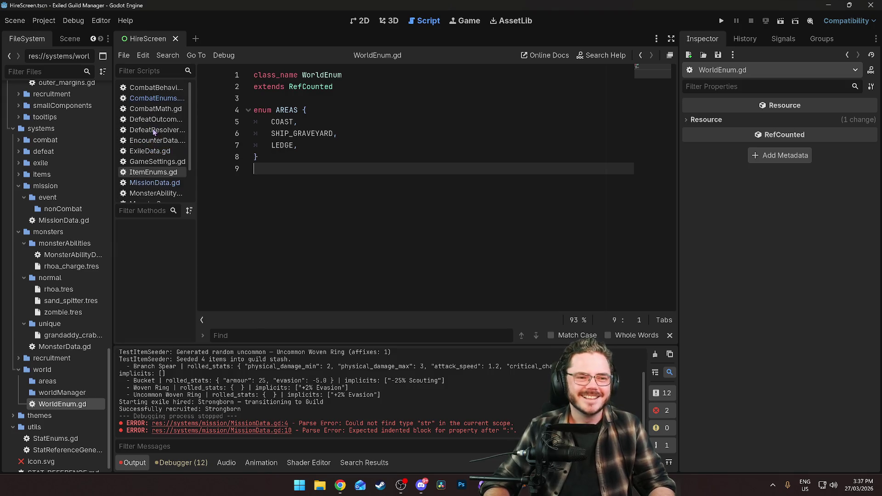
scroll(164, 155, "down", 3)
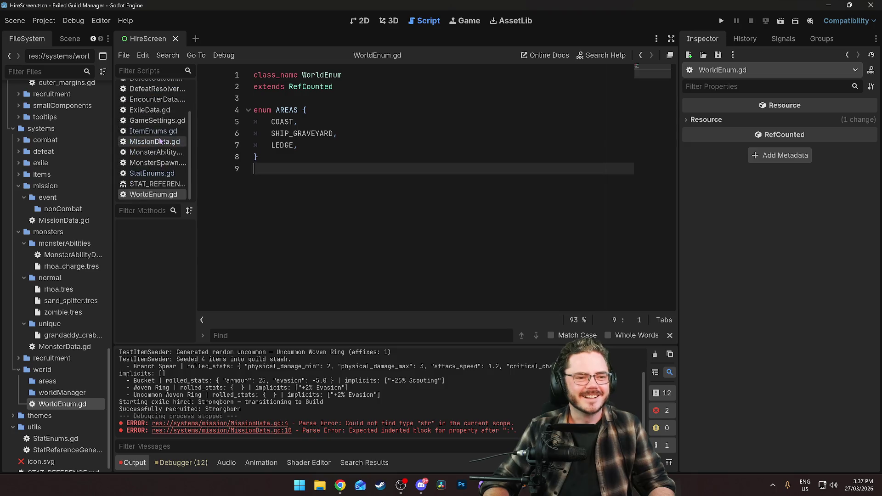
left_click(155, 141)
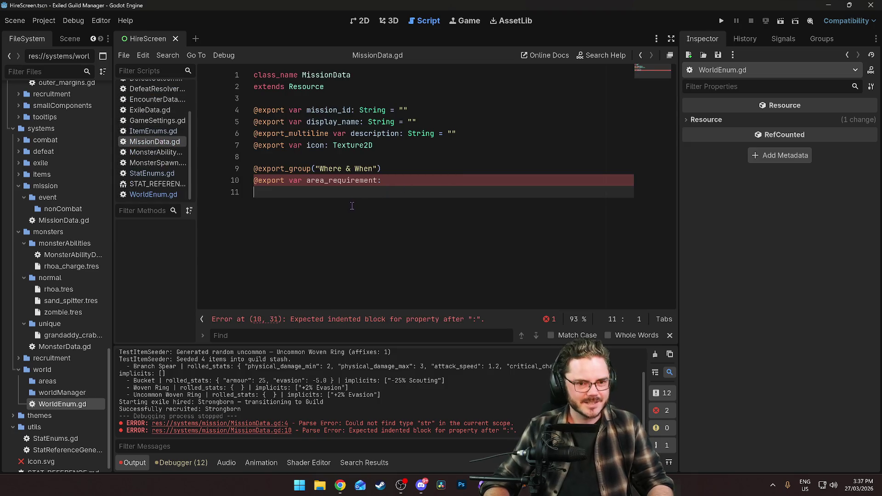
key("alt+Left")
key("alt+Left")
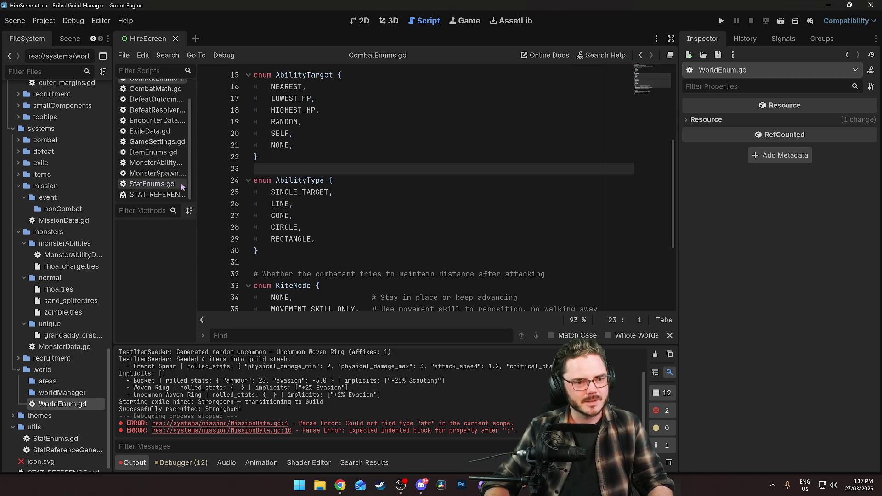
left_click(166, 184)
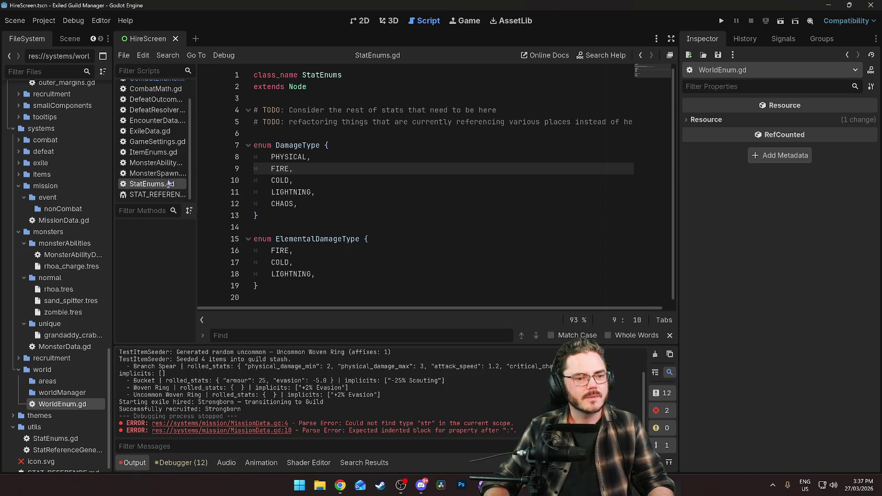
scroll(155, 138, "up", 2)
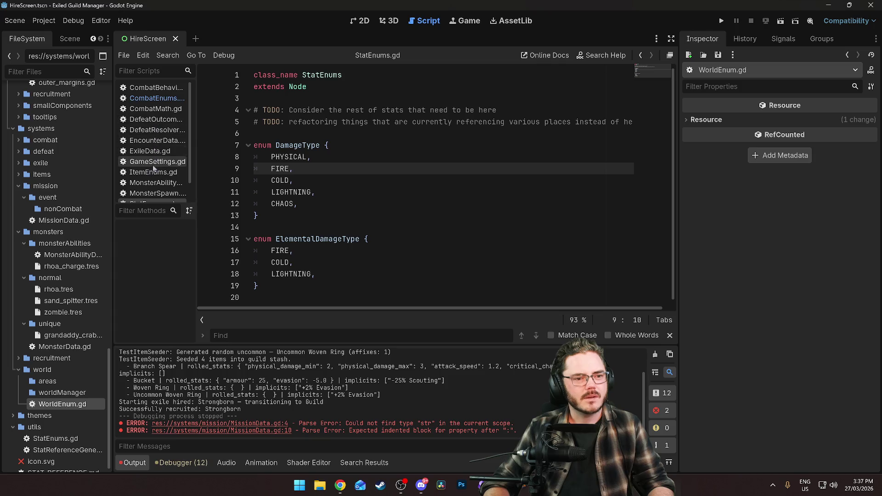
scroll(157, 167, "down", 1)
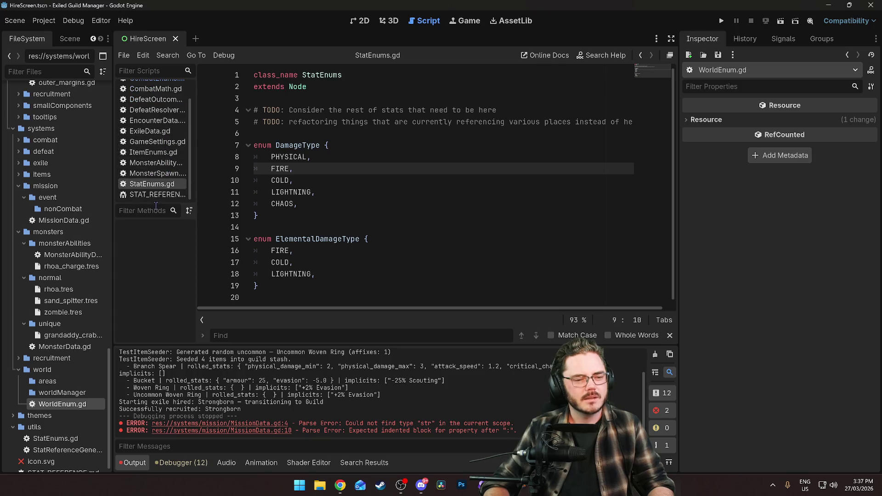
scroll(157, 121, "up", 1)
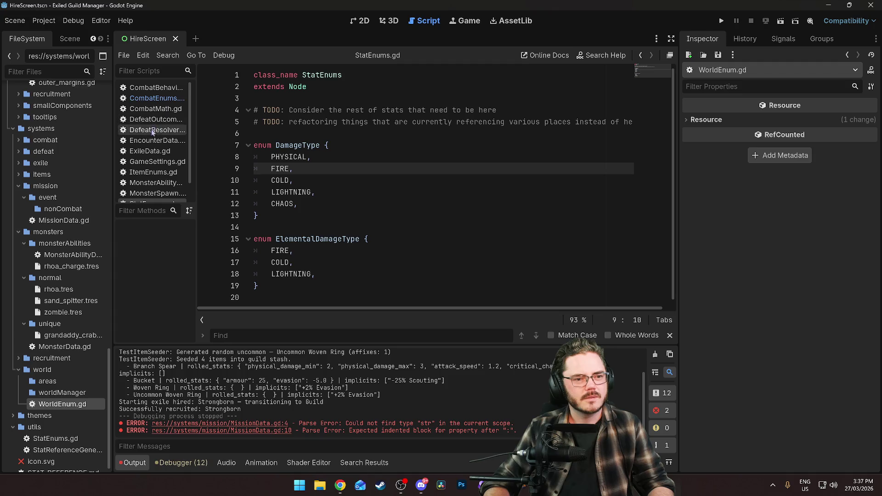
Filter scripts by 'miss', open GameSettings.gd, then clear the filter and bring up the script list's context menu.
left_click(165, 72)
type("miss")
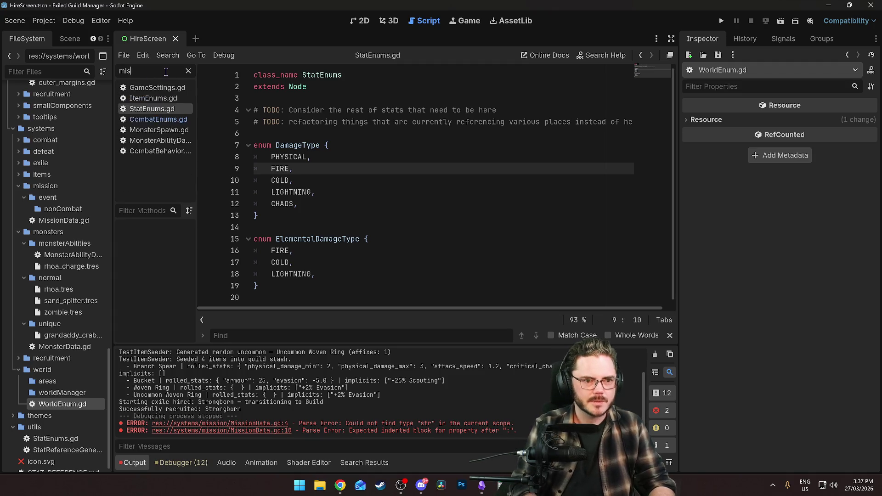
left_click(165, 91)
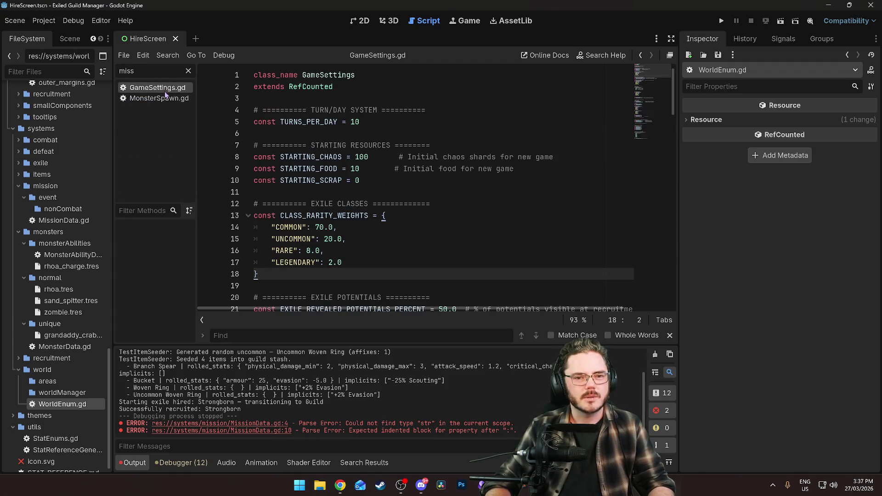
left_click(189, 71)
right_click(154, 85)
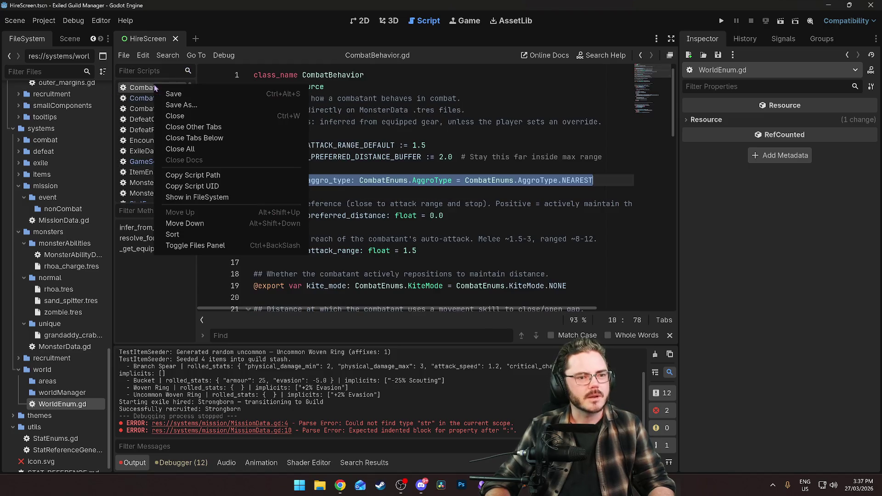
Close all scripts and reopen MissionData.gd through a 'mission' FileSystem filter.
left_click(184, 148)
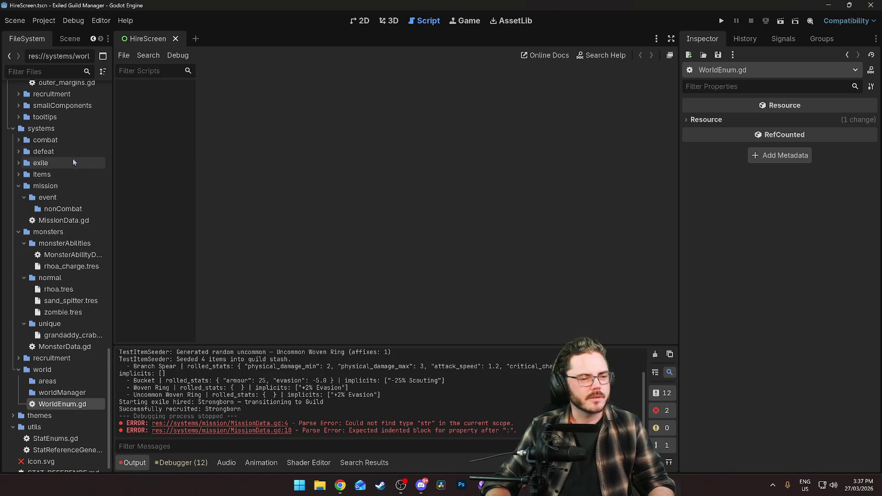
left_click(57, 71)
type("mission")
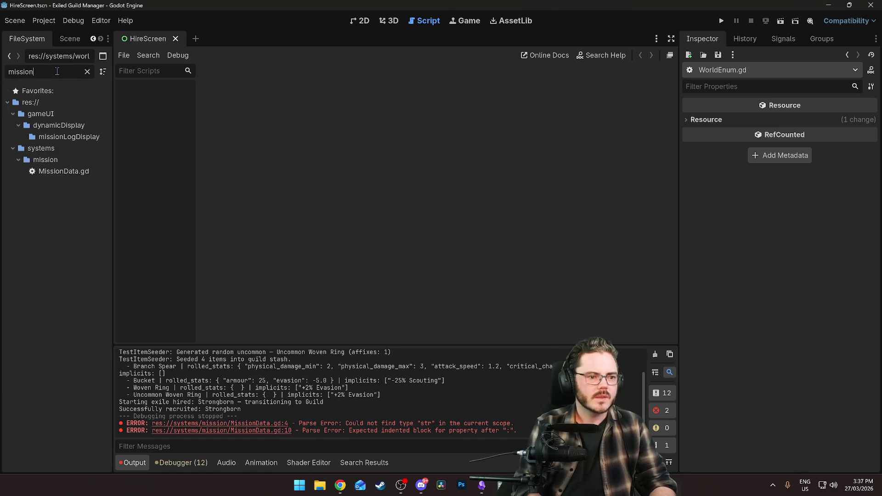
double_click(62, 174)
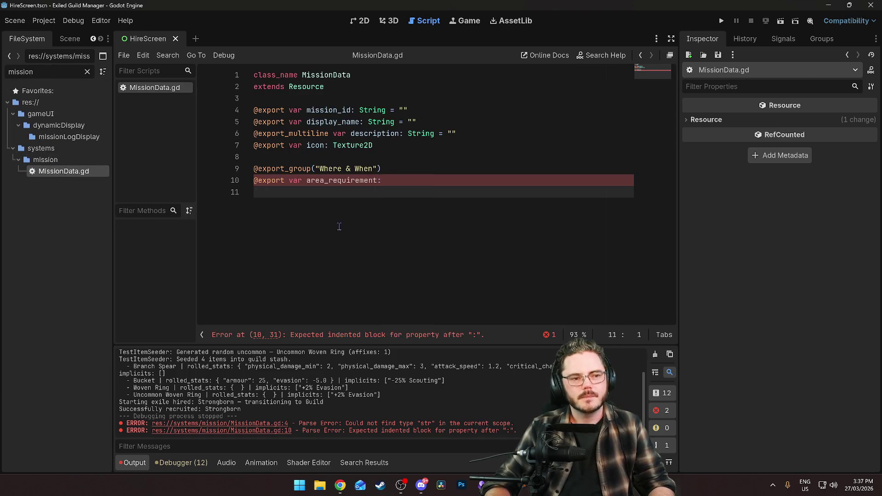
left_click(87, 71)
left_click(414, 180)
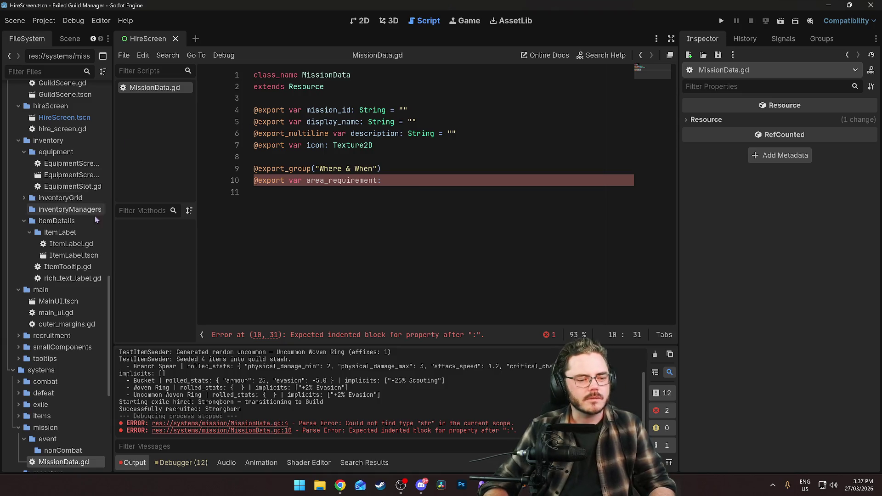
scroll(77, 267, "down", 5)
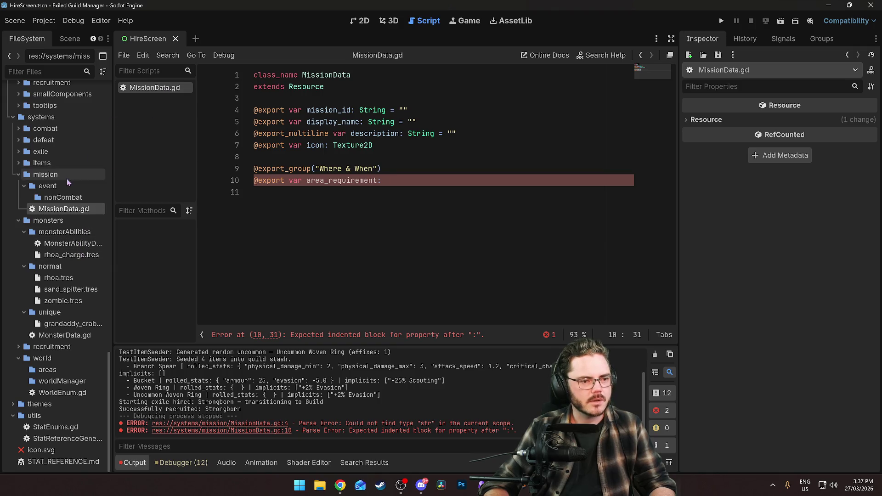
Open MonsterAbilityData.gd via a 'data' filter to check its CombatEnums.AbilityType export, then return to MissionData.gd.
left_click(66, 71)
type("data")
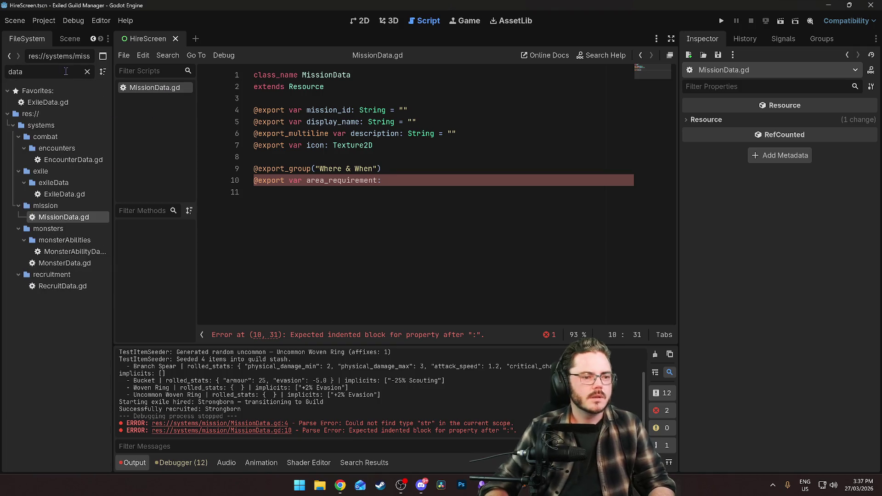
double_click(73, 251)
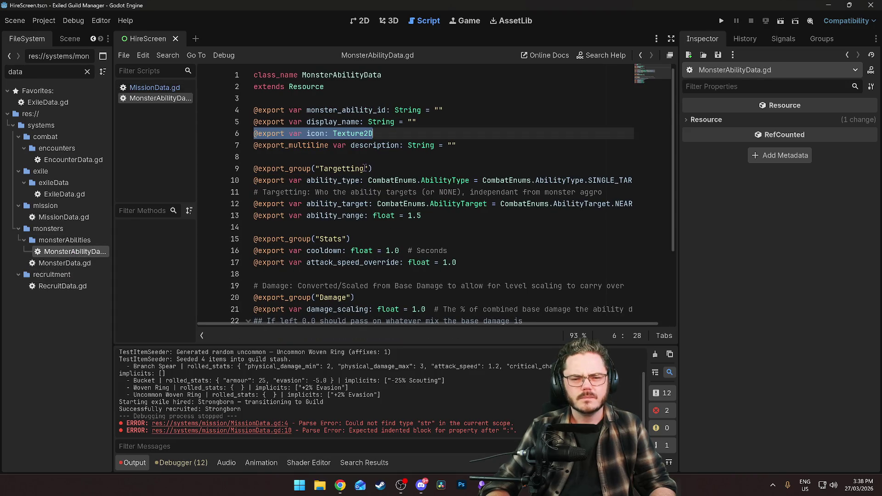
mouse_move(368, 180)
left_mouse_down()
mouse_move(374, 171)
mouse_move(473, 180)
left_mouse_up()
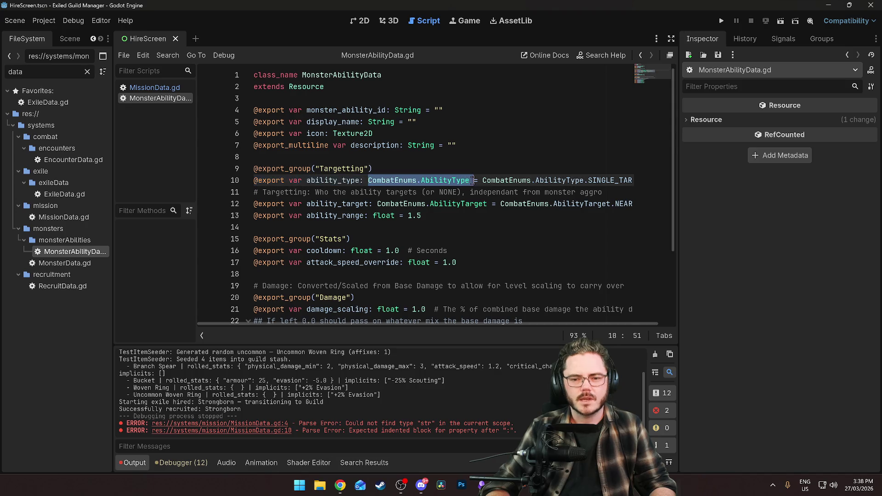
left_click(609, 180)
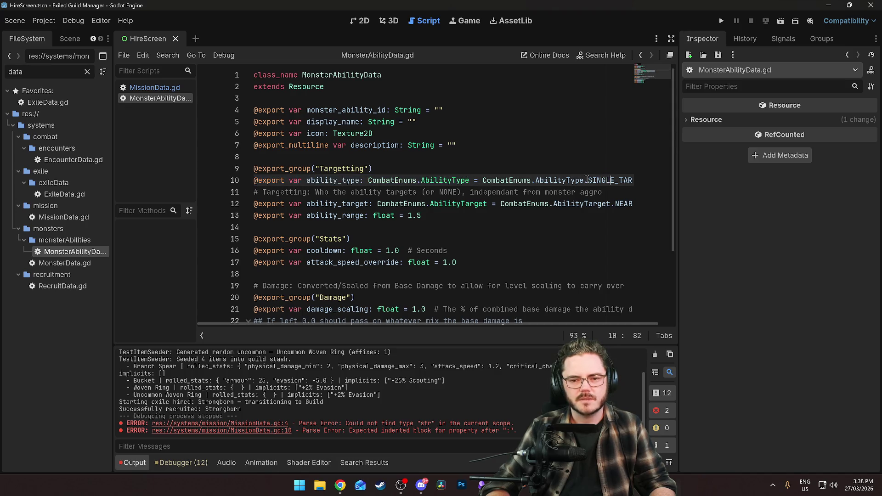
left_click(142, 87)
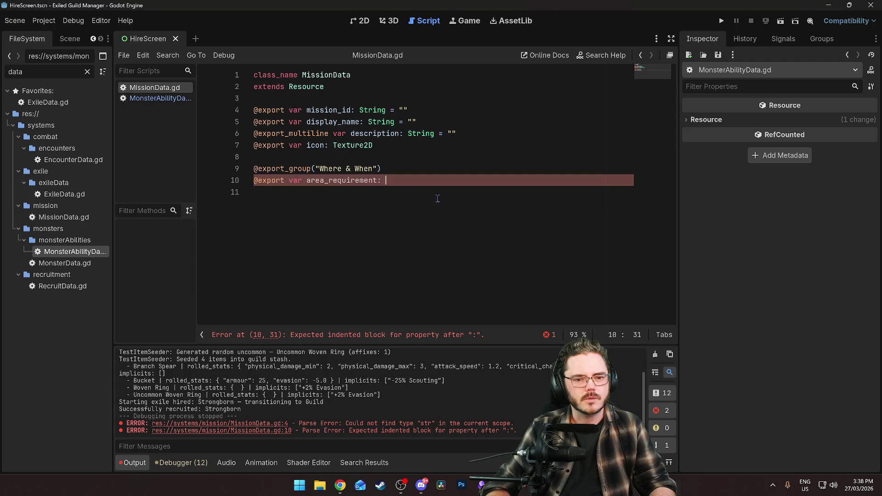
With autocomplete, type area_requirement as WorldEnum.AREAS = WorldEnum.AREAS.COAST and save MissionData.gd.
type("Wor")
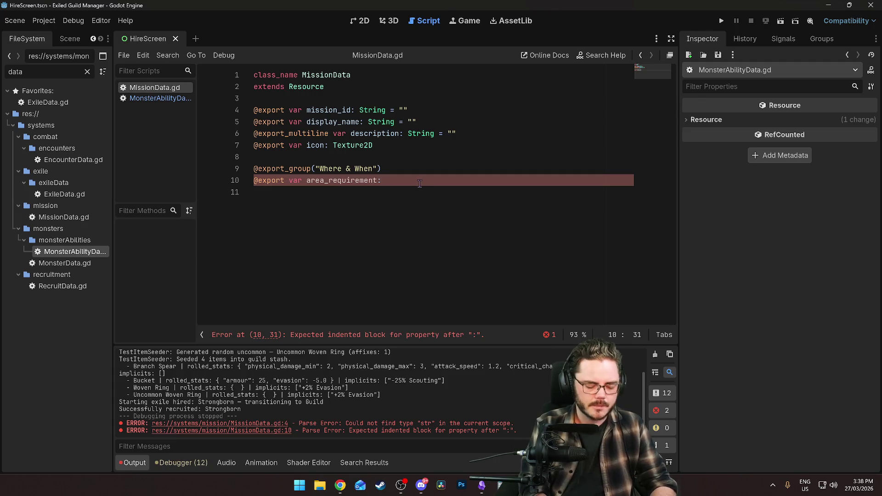
type("ldEnum")
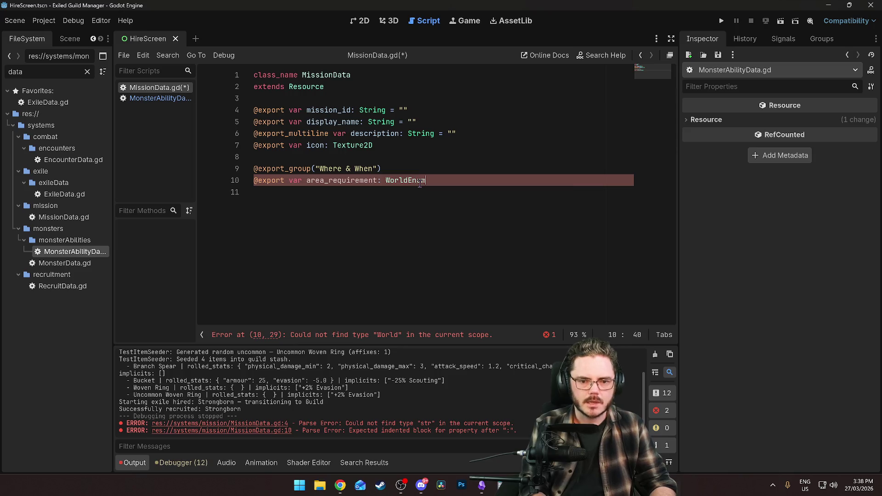
type(".")
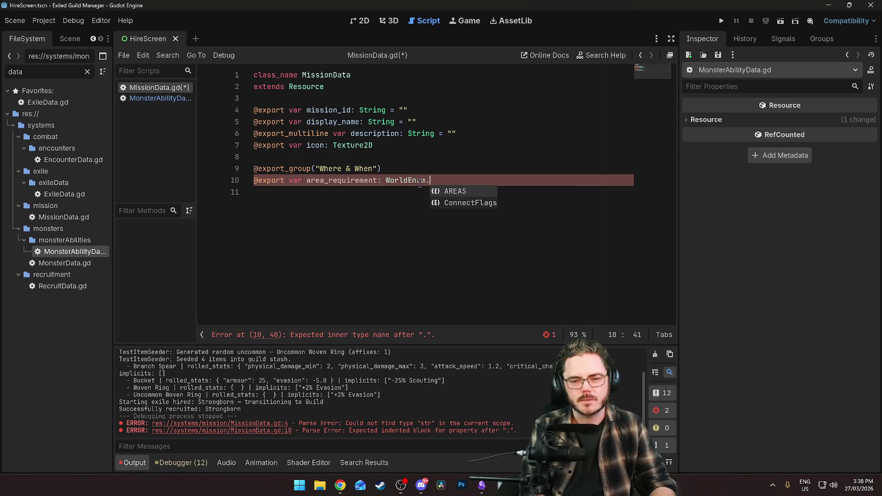
key("Return")
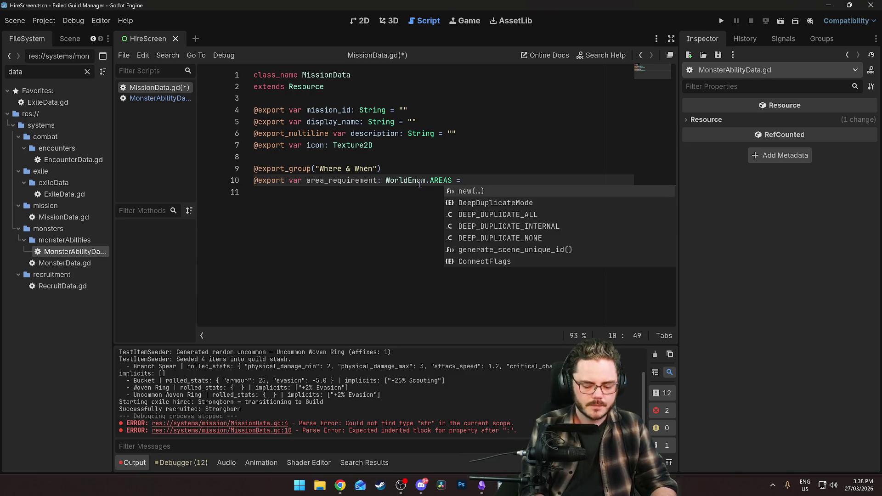
type("World")
key("Return")
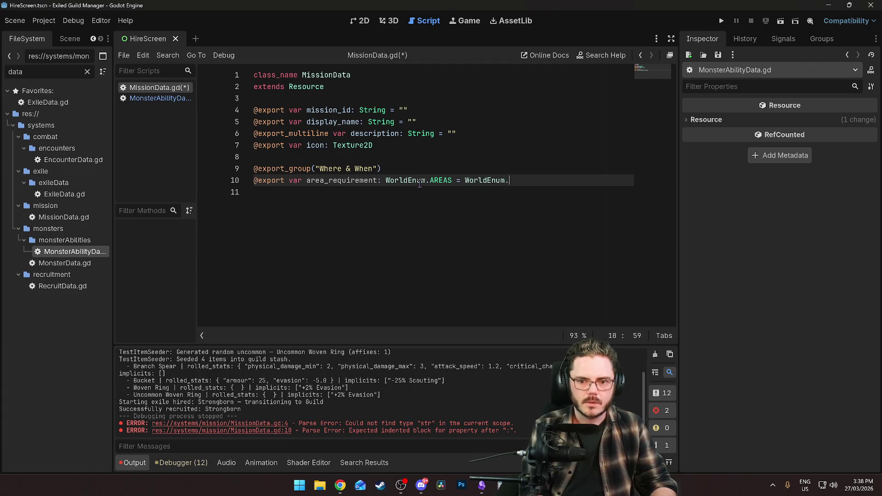
key("Return")
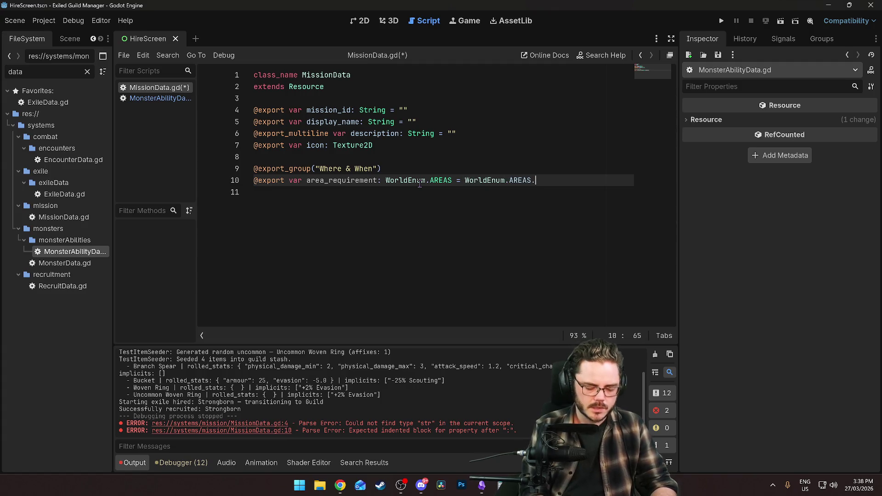
key("Return")
key("ctrl+s")
left_click(614, 192)
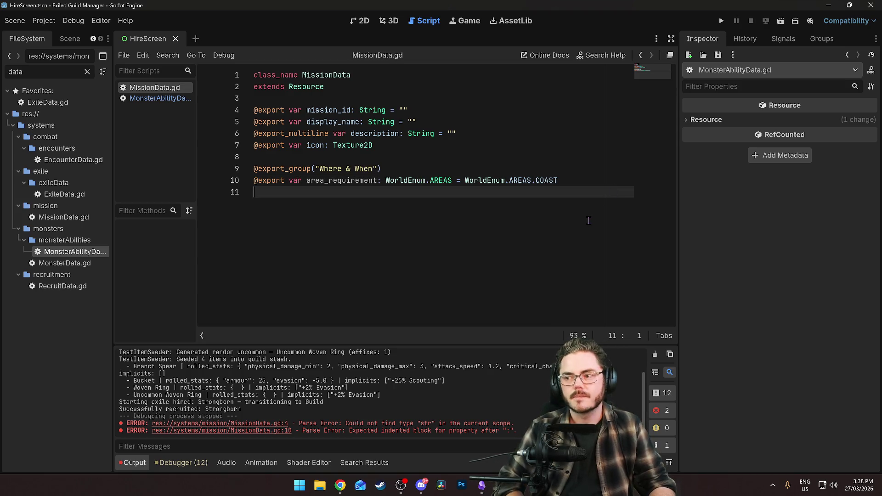
key("Return")
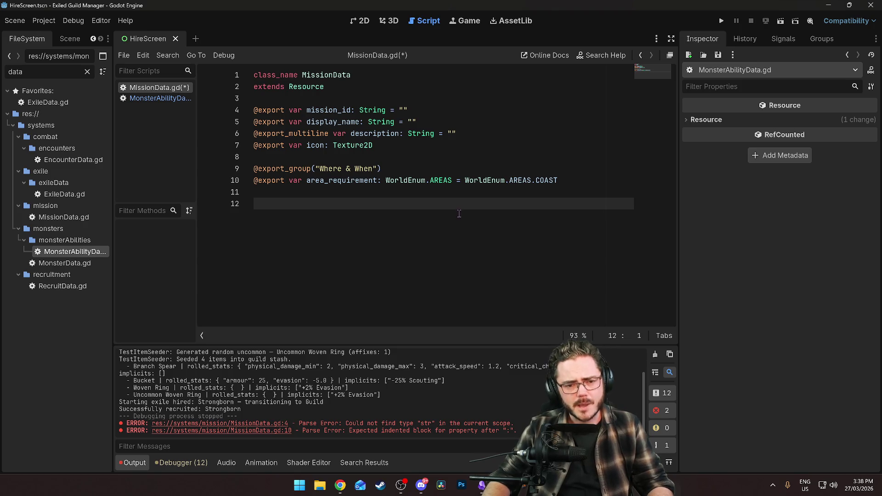
key("Up")
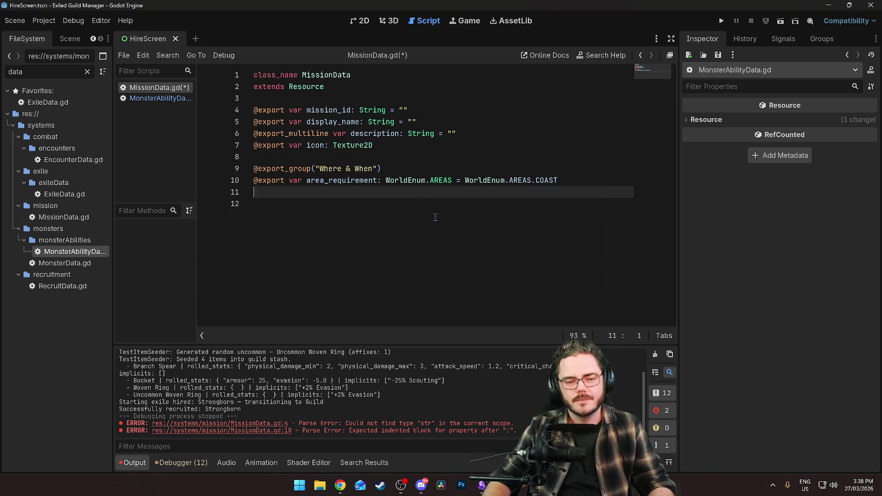
type("@export var mission_tags: String = [")
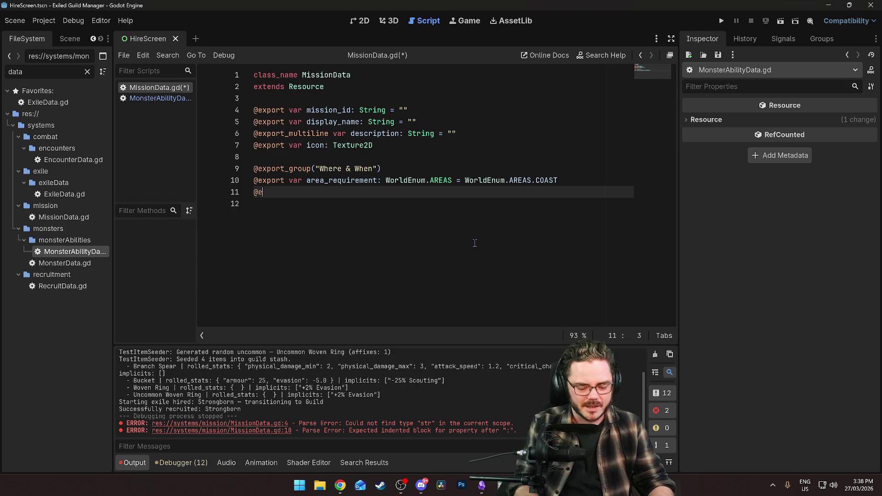
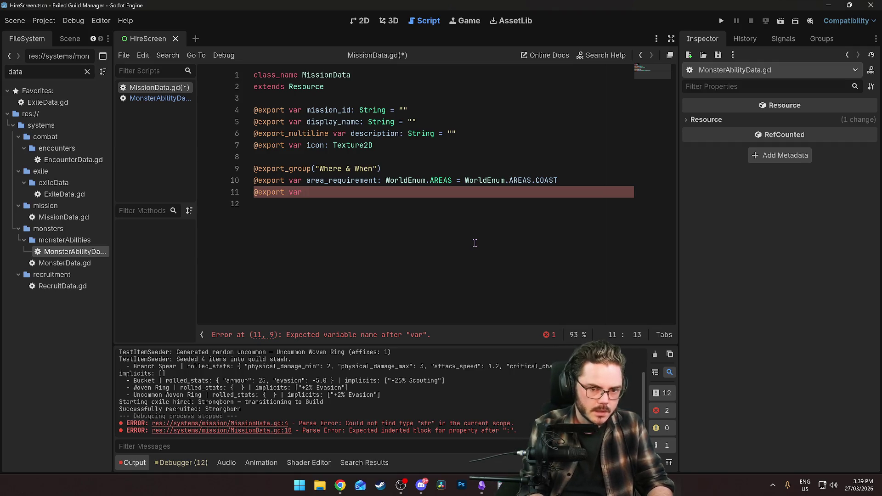
Declare 'mission_tags: String = [' on line 11 of MissionData.gd and save.
type("mission_t")
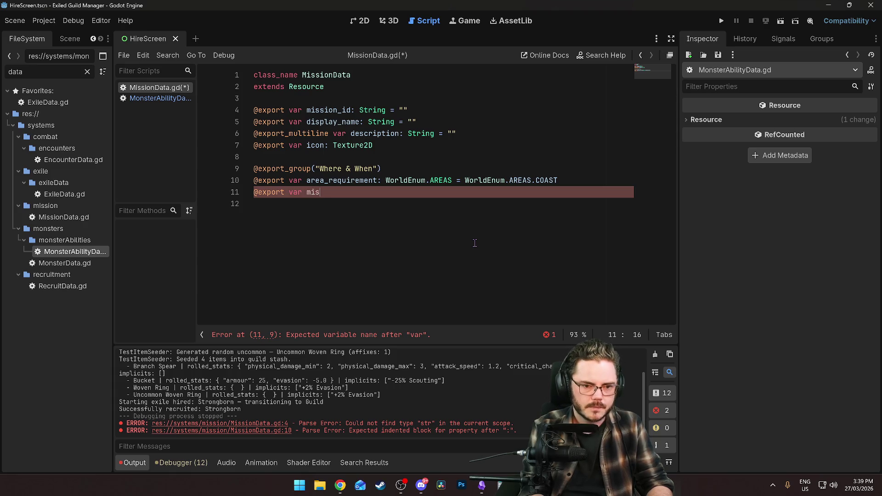
type("ags:")
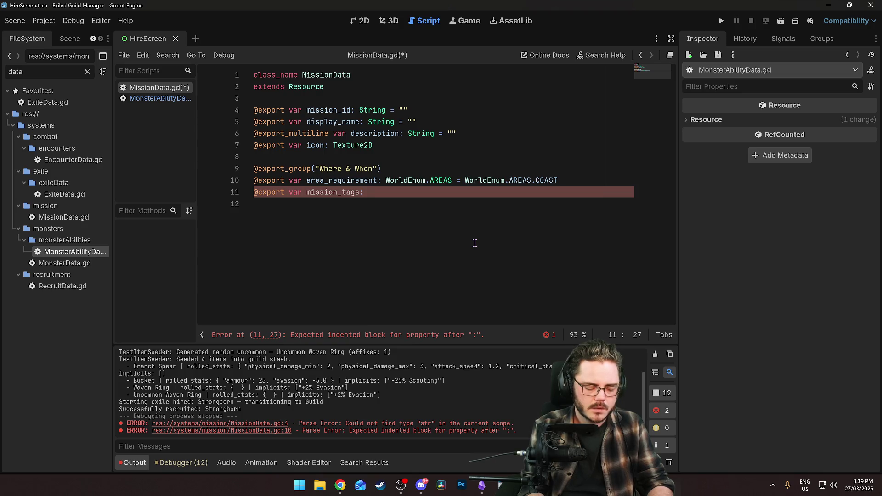
type("String")
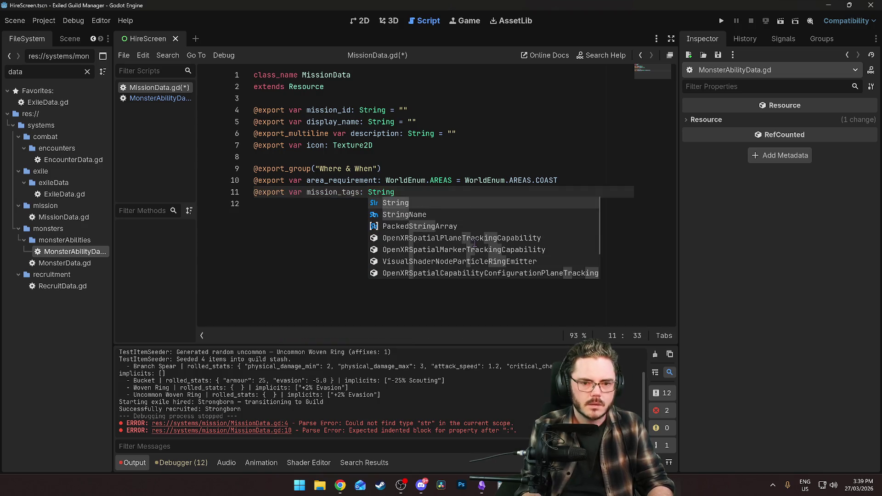
type(" = [")
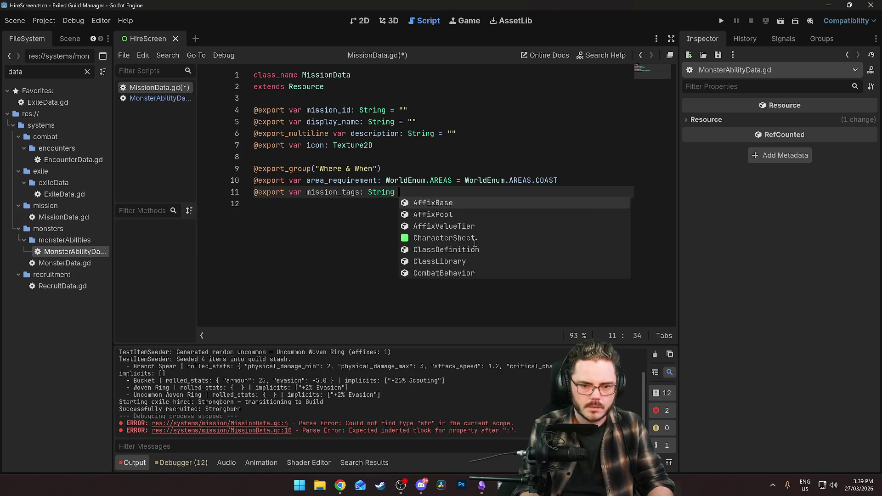
left_click(475, 243)
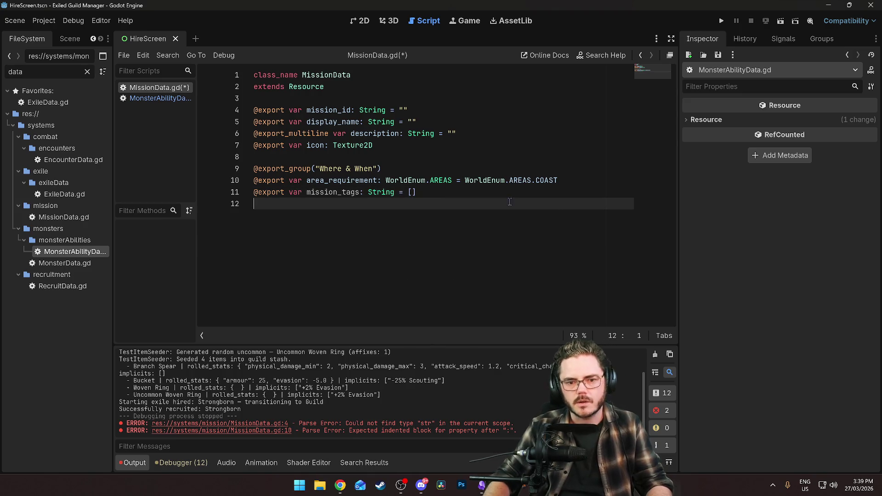
key("ctrl+s")
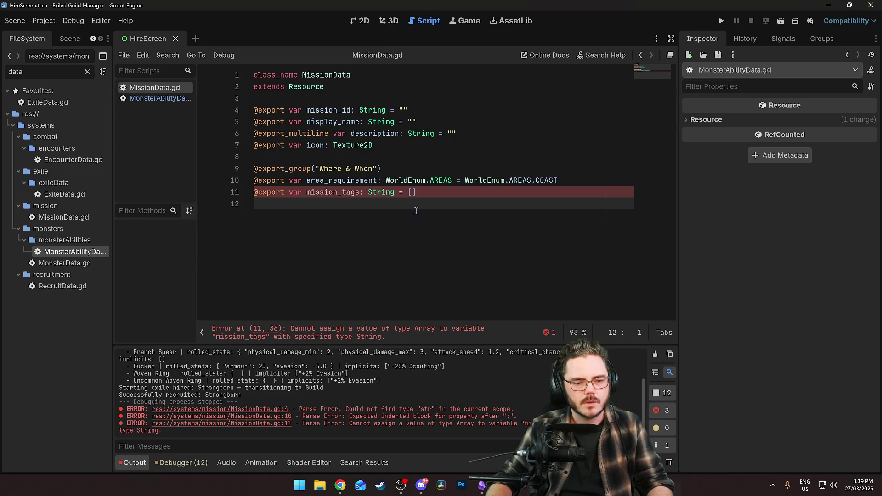
Try adding brackets after String on line 11, then undo the change.
left_click(395, 192)
type("[")
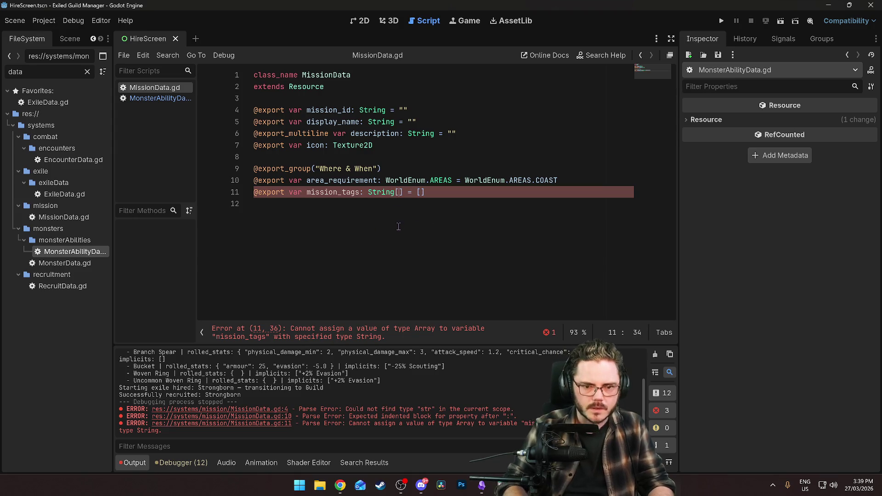
left_click(444, 192)
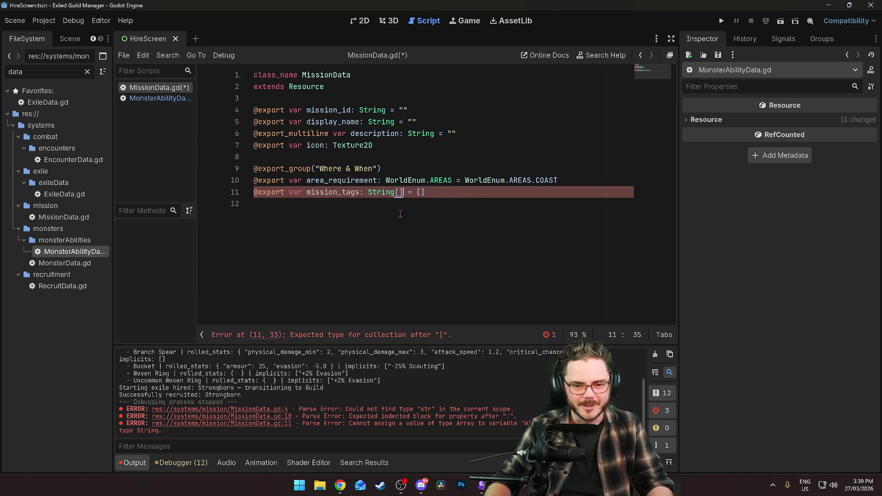
key("ctrl+z")
left_click(232, 202)
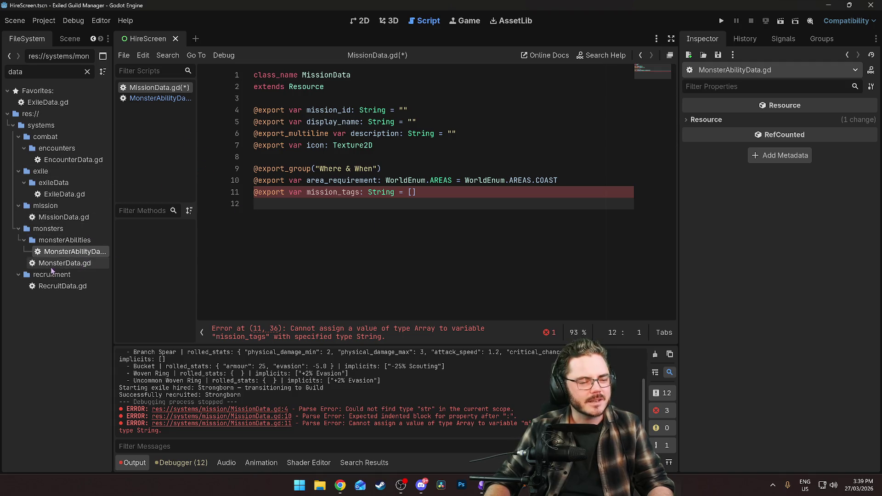
Consult MonsterAbilityData.gd for reference, then return to line 11 of MissionData.gd.
left_click(156, 99)
scroll(409, 218, "down", 3)
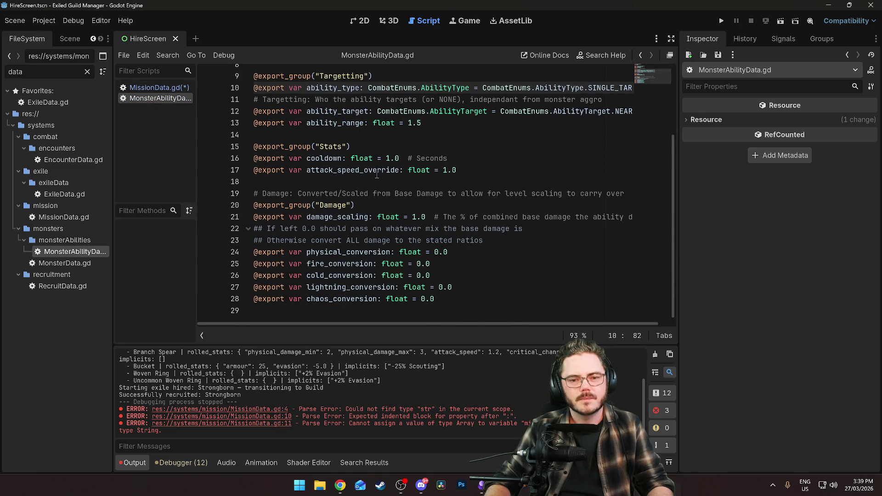
scroll(390, 182, "up", 3)
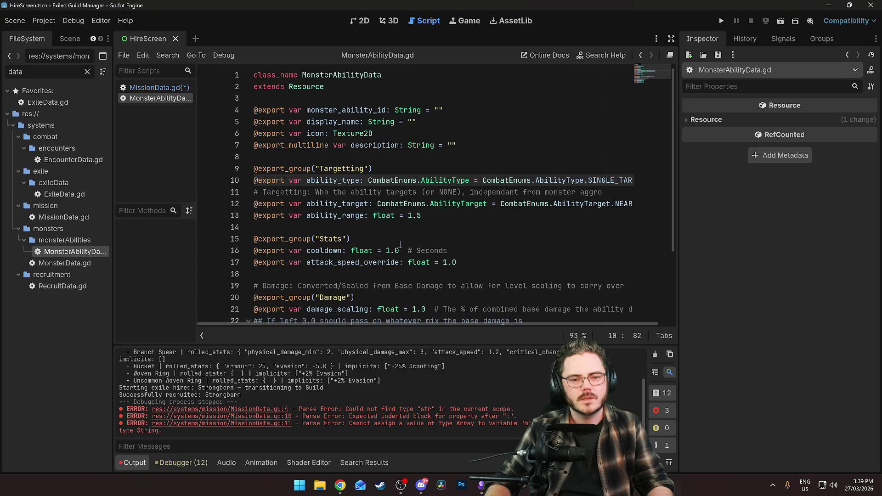
scroll(399, 244, "down", 3)
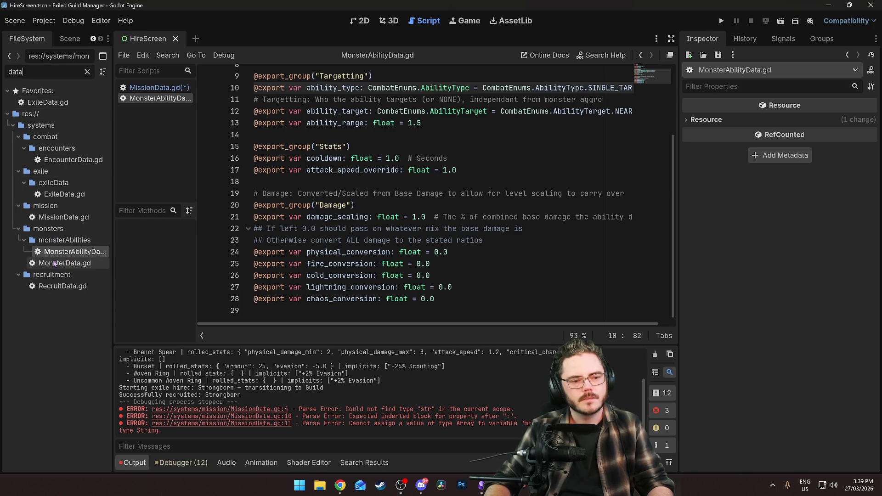
left_click(156, 88)
left_click(400, 192)
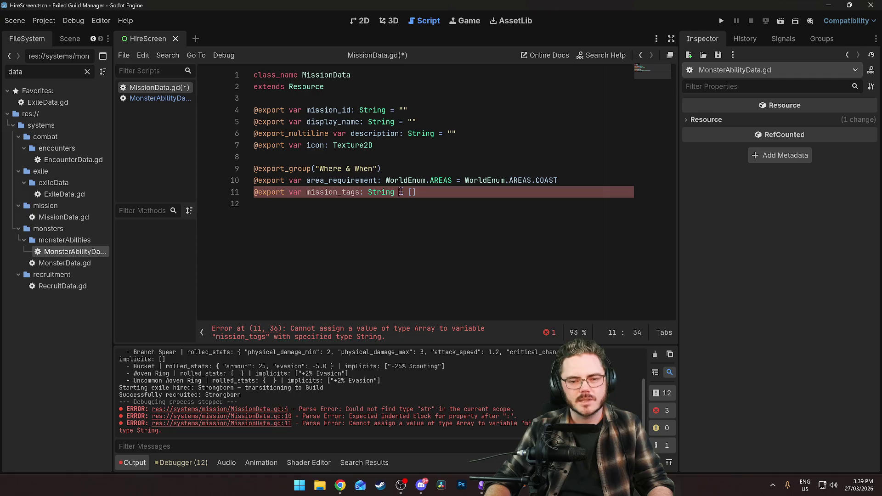
Retype mission_tags as Array[String] with default ["Default"] and save MissionData.gd.
double_click(378, 192)
type("Arra")
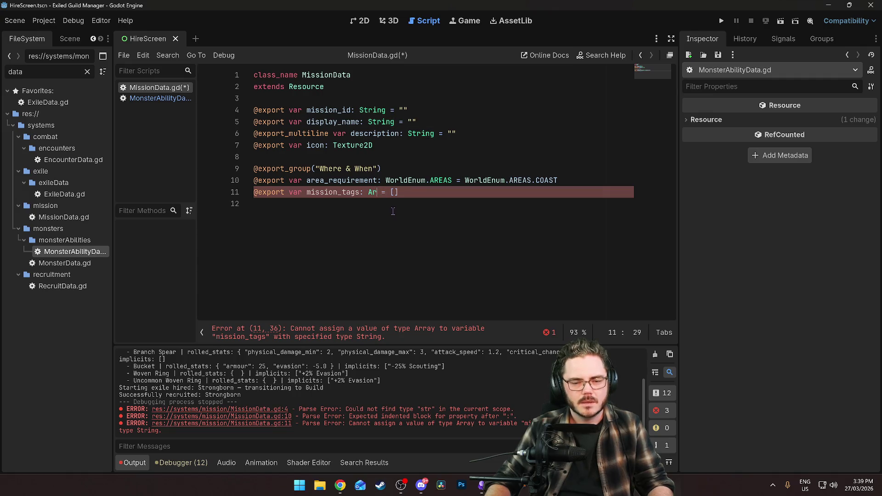
type("y")
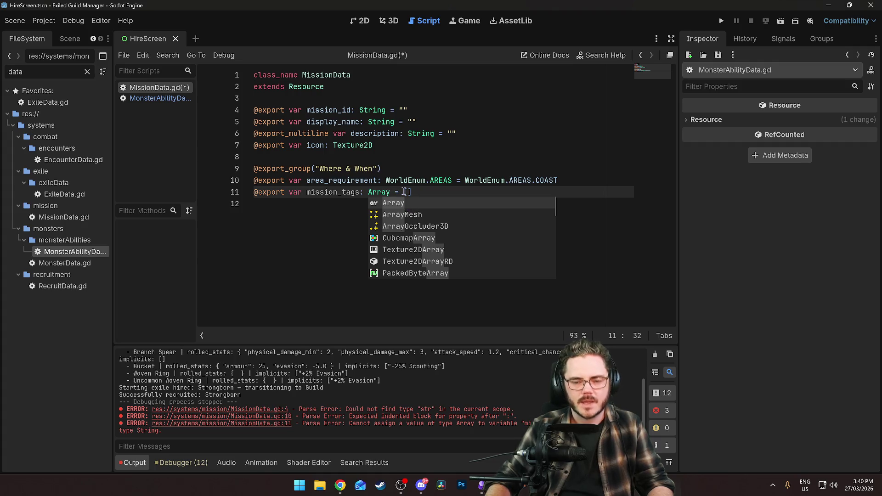
type("[")
type("String")
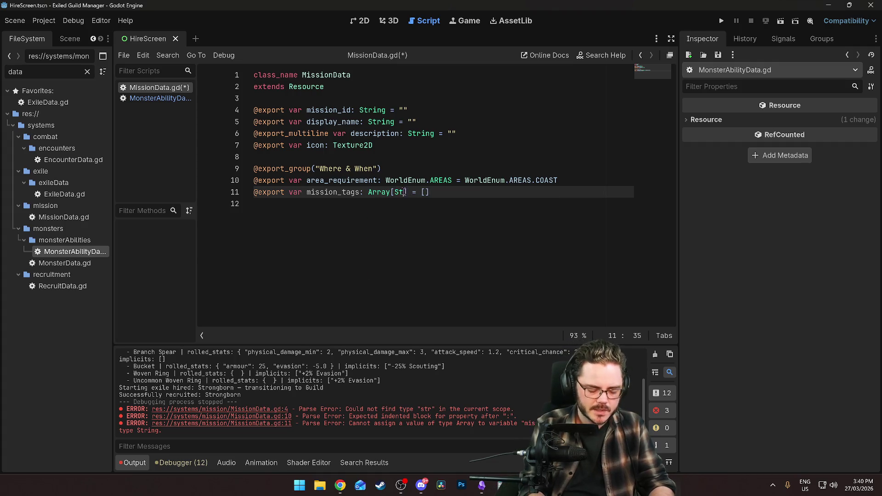
left_click(460, 190)
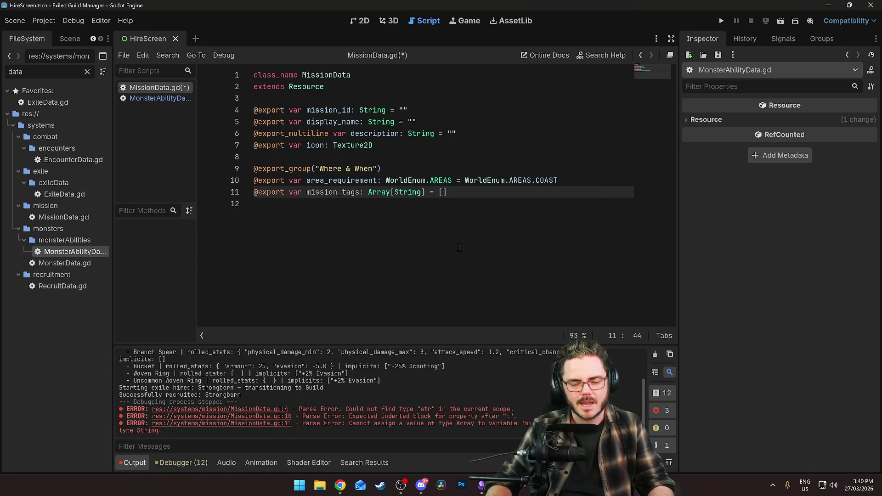
type("\"")
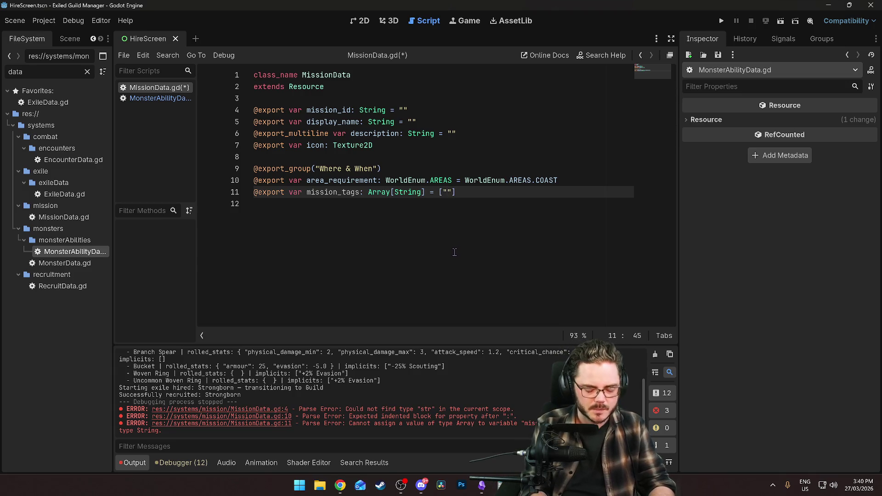
type("Default")
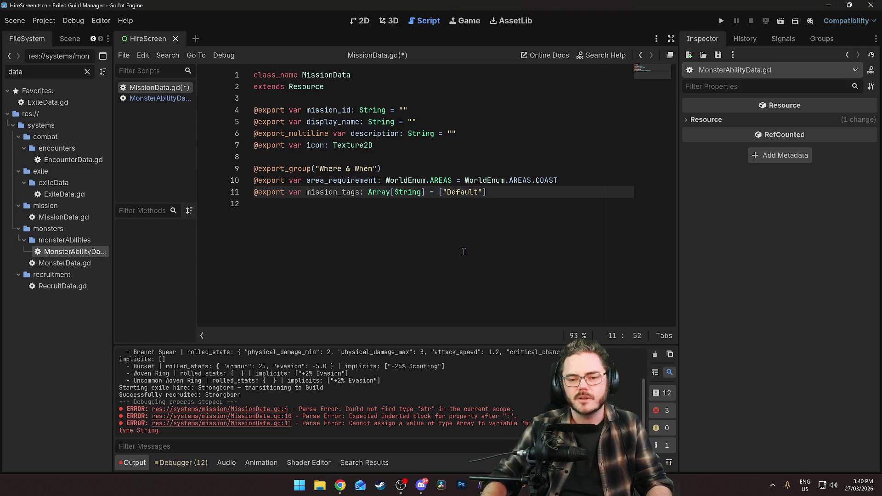
left_click(496, 202)
key("ctrl+s")
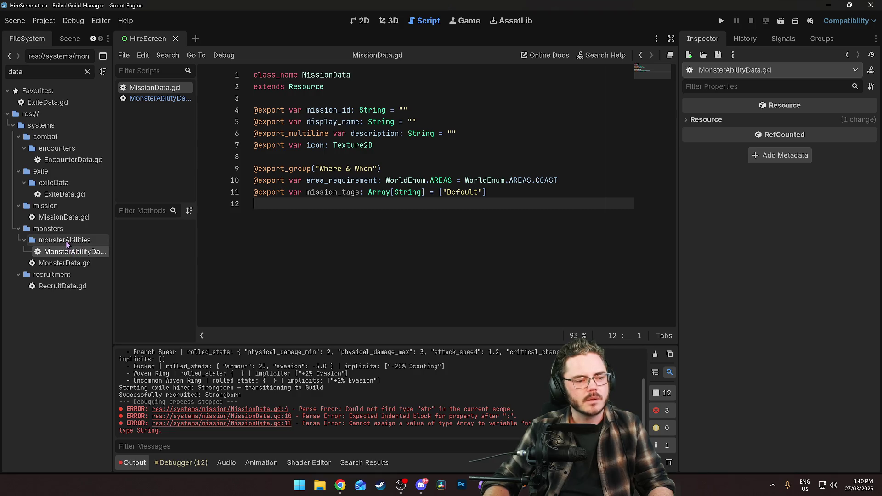
left_click(88, 71)
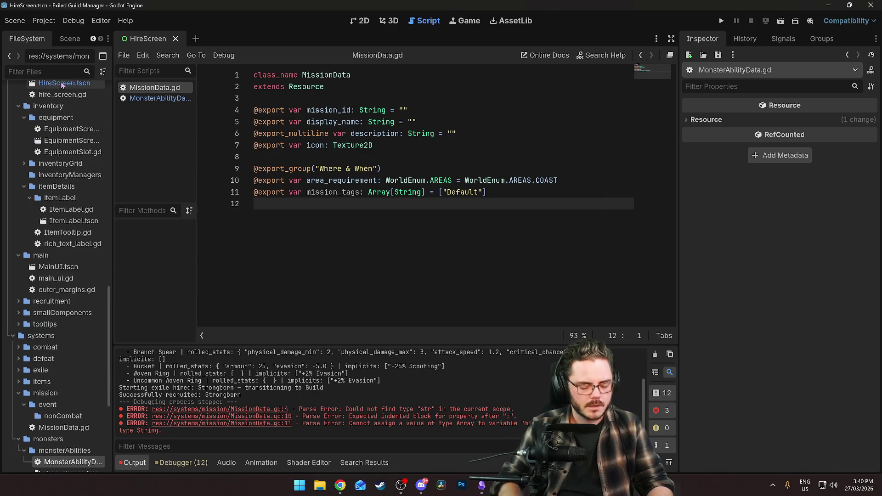
Filter the FileSystem by 'mission' and cancel a new folder started in the mission folder.
type("mission")
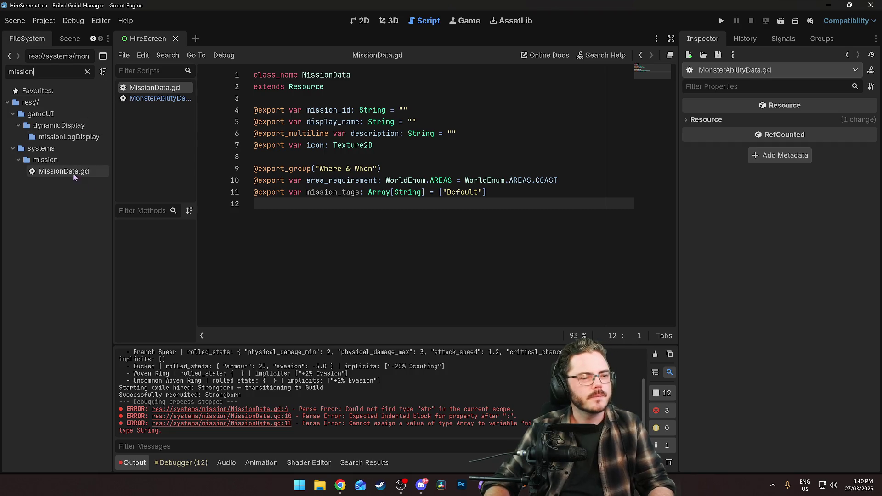
right_click(52, 163)
mouse_move(97, 168)
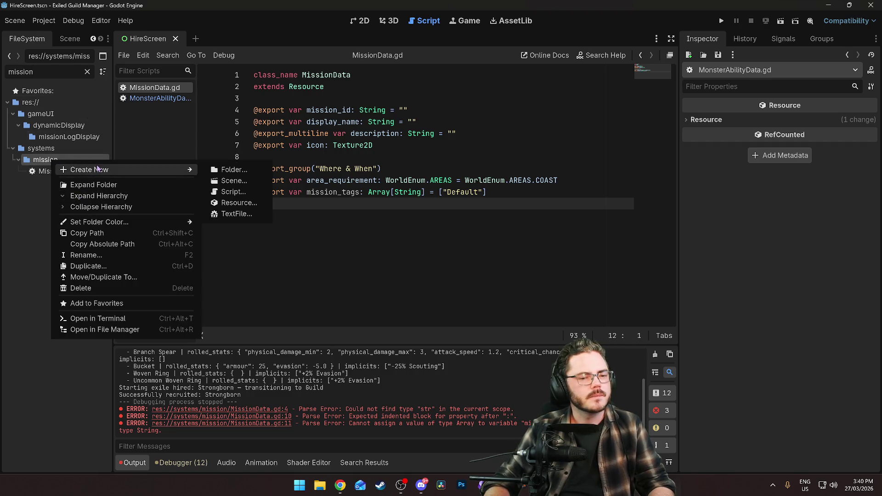
left_click(235, 171)
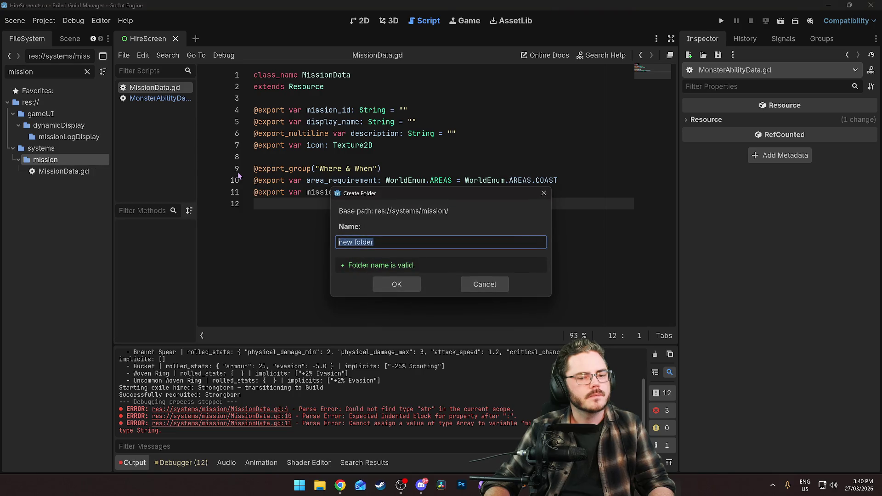
left_click(488, 282)
Create and save a new MissionData resource in the mission folder, marking MissionData as a favourite.
right_click(48, 158)
mouse_move(138, 166)
left_click(247, 202)
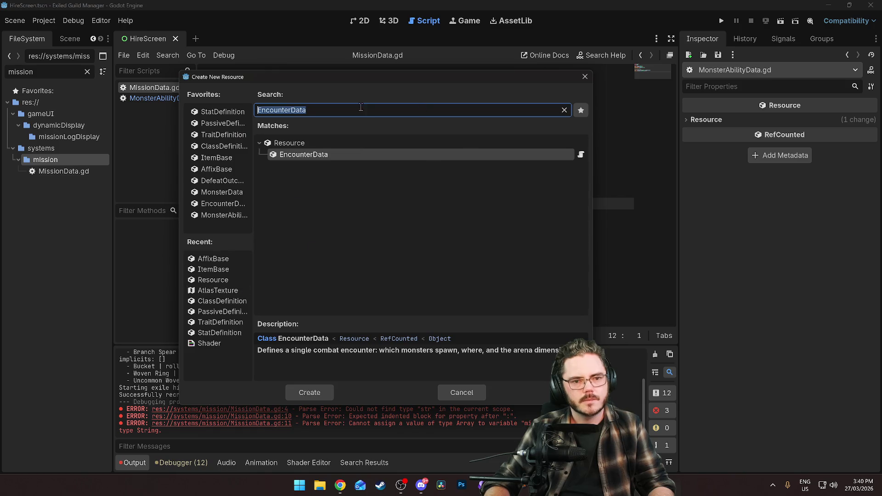
type("mis")
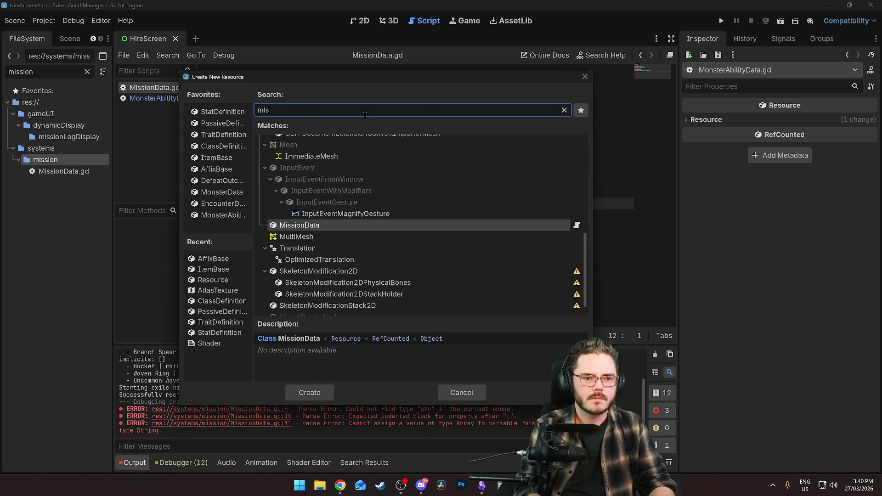
type("sion")
left_click(580, 111)
double_click(351, 167)
key("Return")
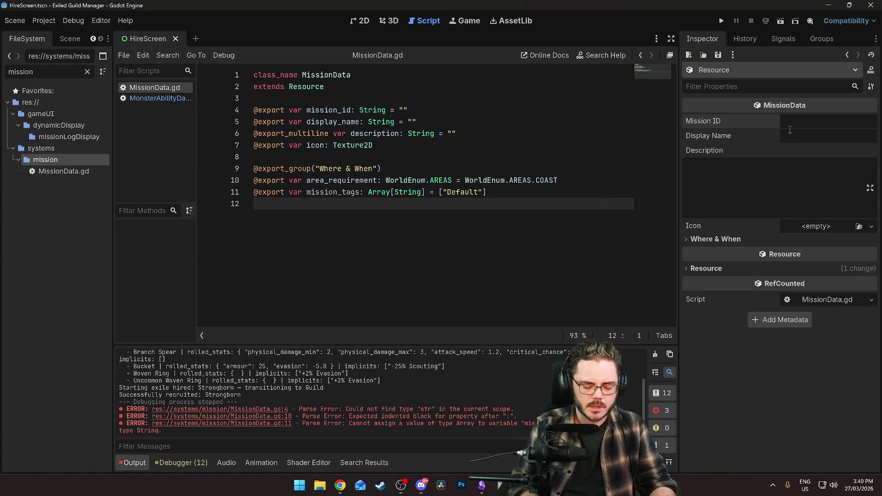
Set Mission ID to explore_coast and Display Name to 'Explore the Coast', and expand Mission Tags.
left_click(789, 124)
type("explore_coast")
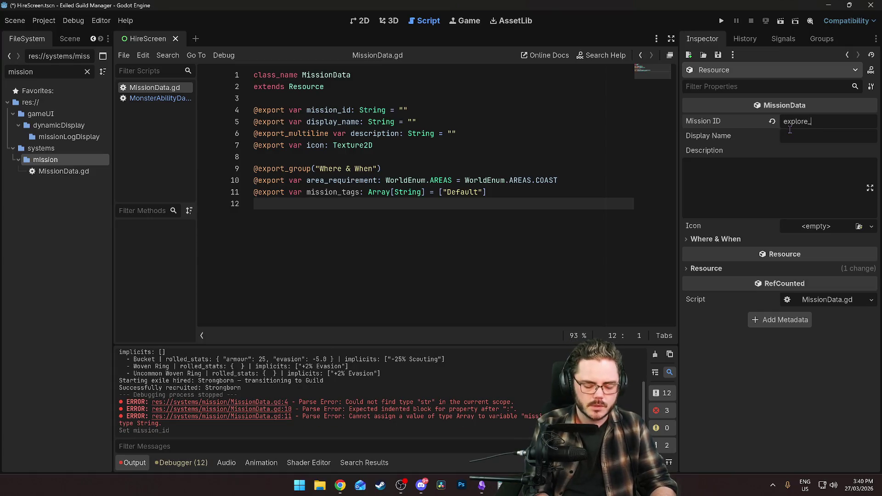
key("Tab")
type("Explore the Coast")
key("Tab")
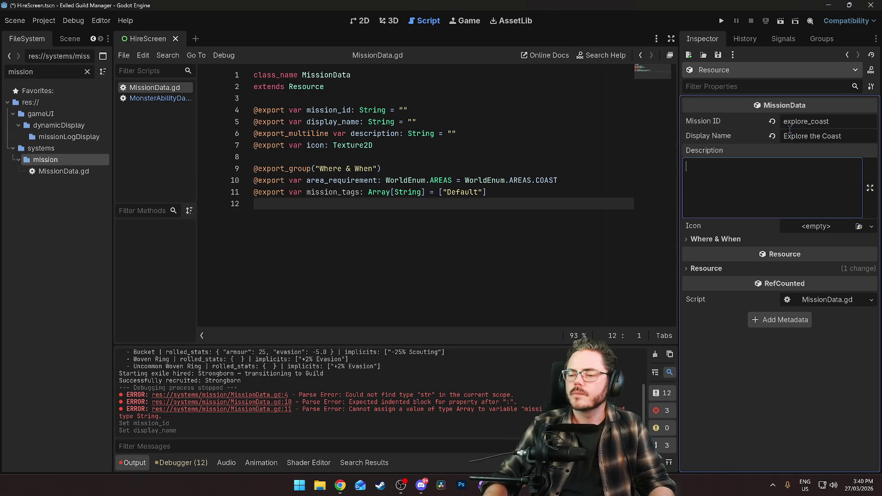
left_click(697, 242)
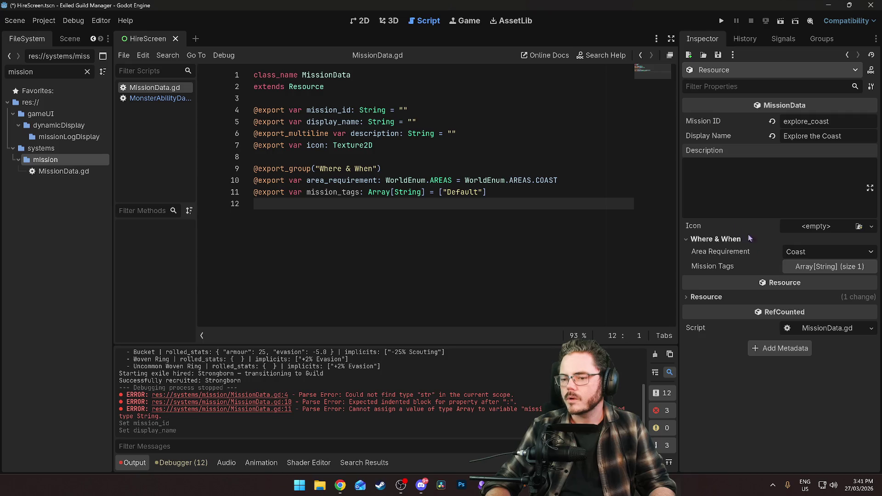
left_click(829, 266)
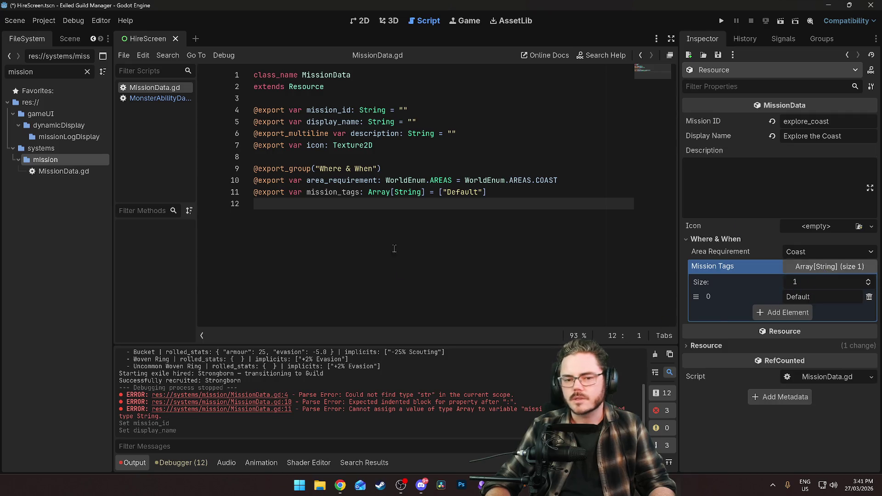
Delete the Default tag text from the mission_tags default and save.
left_click(497, 195)
left_click_drag(478, 192, 447, 192)
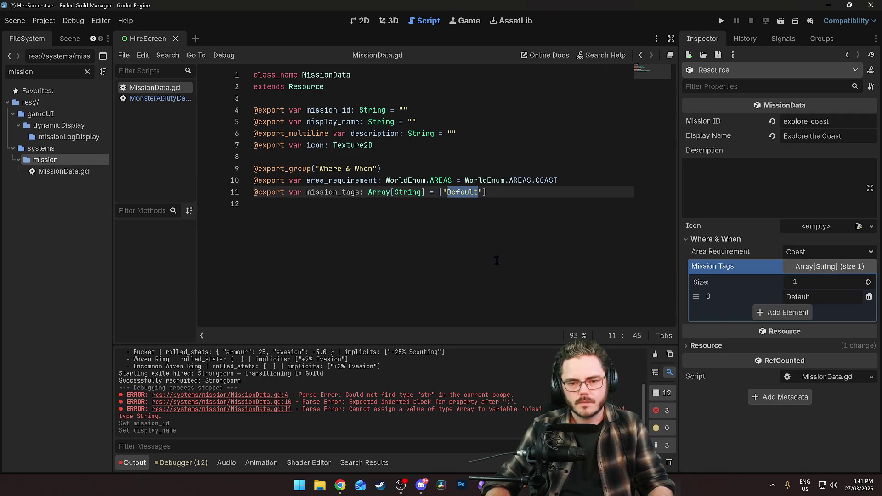
key("BackSpace")
left_click(459, 223)
key("ctrl+s")
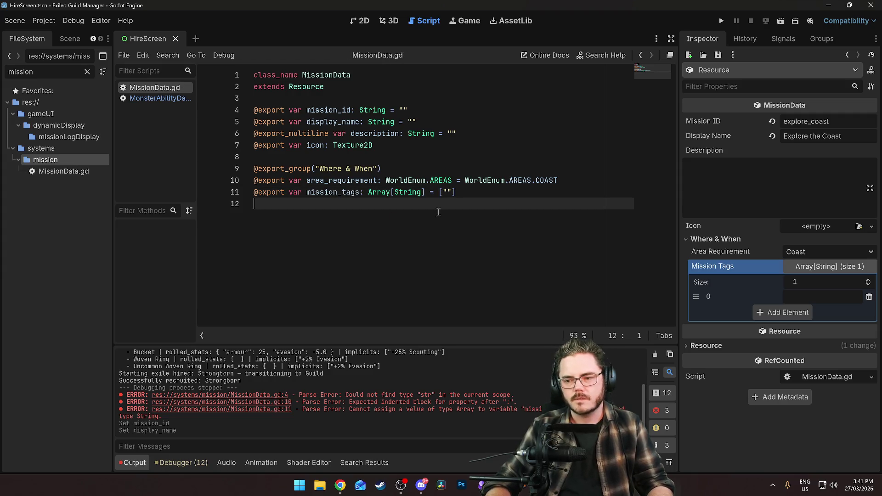
Remove the leftover quotes so mission_tags defaults to [] and save.
key("Left")
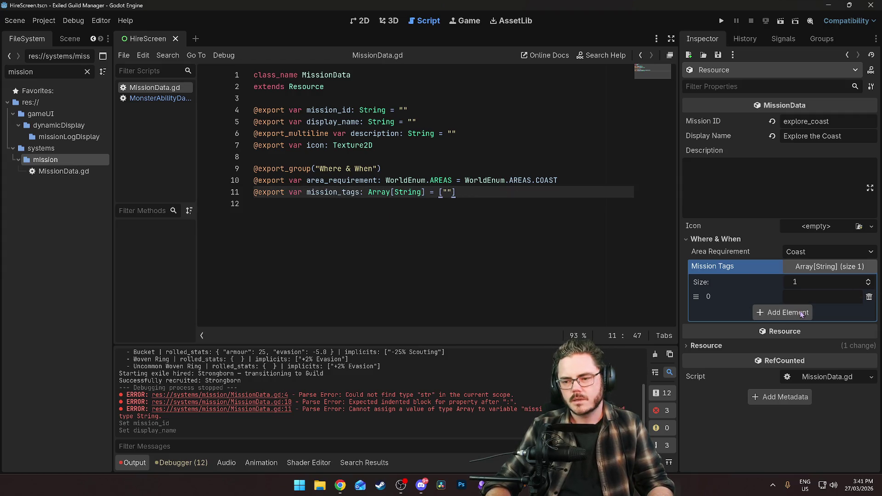
key("Left")
key("BackSpace")
key("BackSpace")
left_click(465, 222)
key("ctrl+s")
left_click(549, 180)
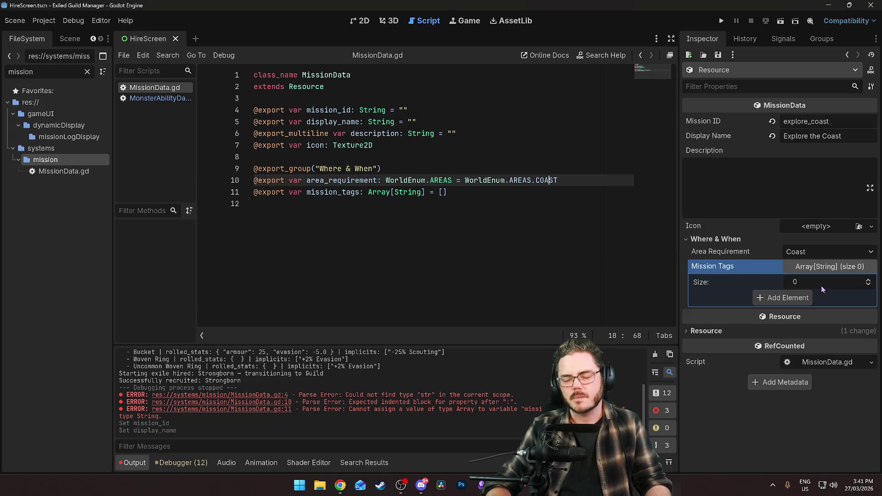
Re-add a quote to compare the effect, then restore the [] default and save again.
left_click(444, 193)
type("\"")
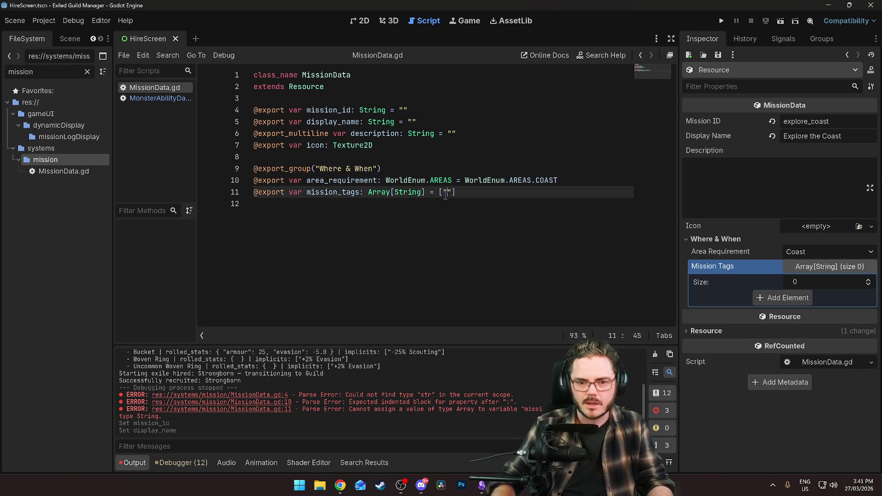
left_click(442, 244)
key("ctrl+s")
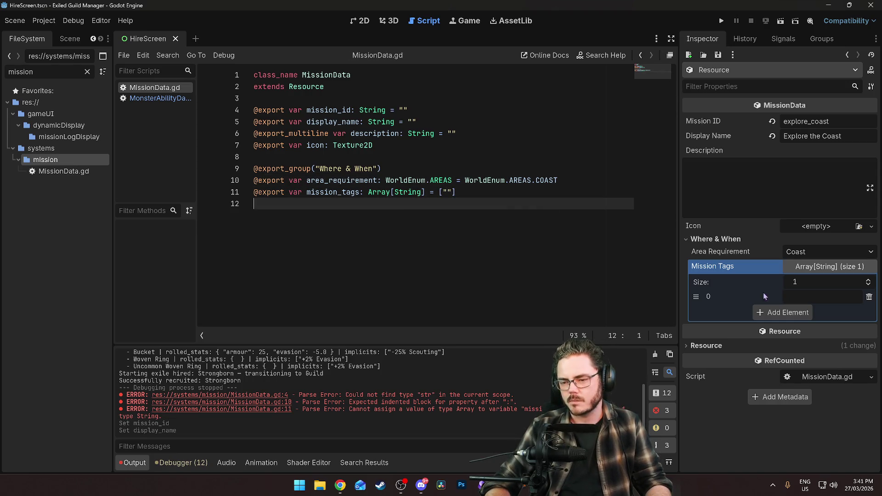
left_click(448, 192)
key("BackSpace")
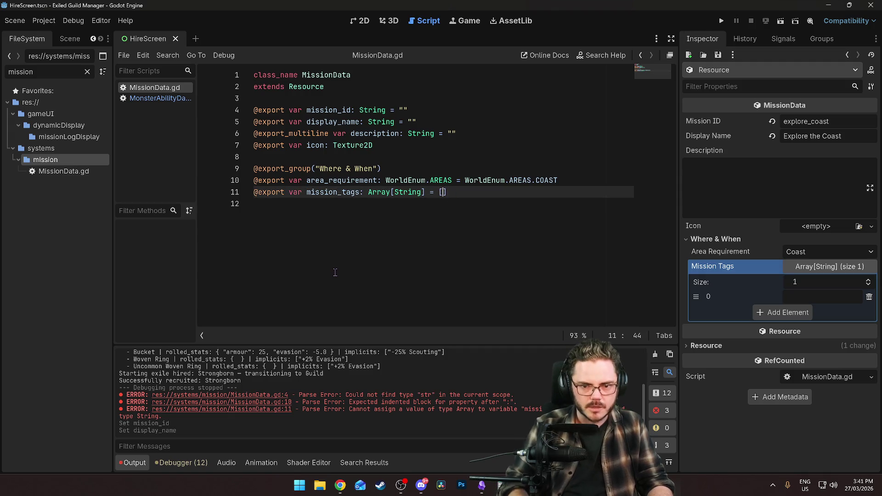
left_click(334, 272)
key("ctrl+s")
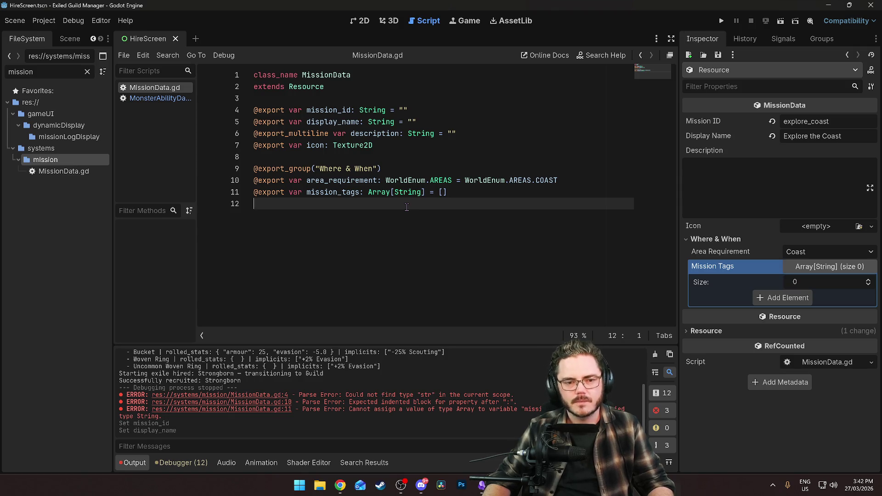
left_click(443, 192)
left_click(787, 298)
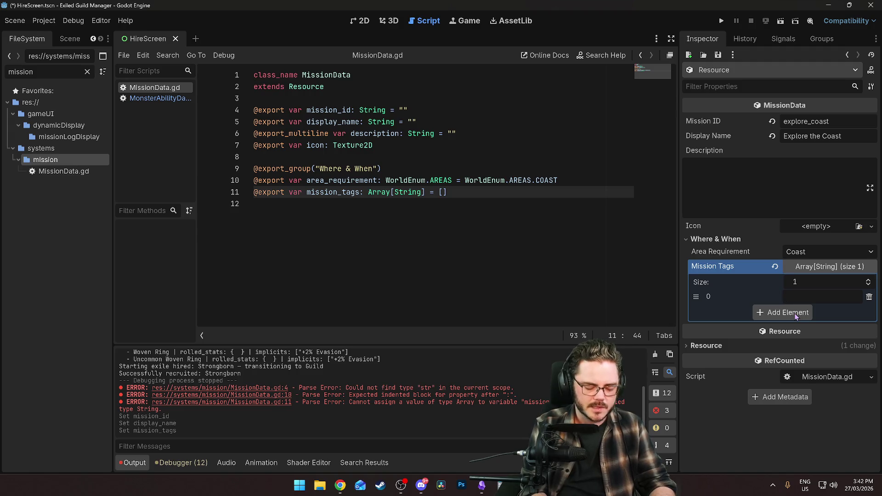
type("bossfight")
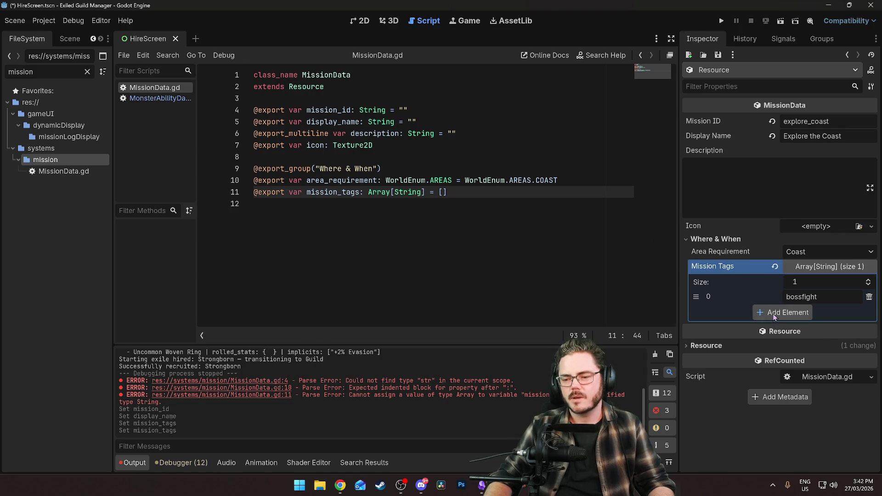
left_click(774, 313)
type("boss_fight")
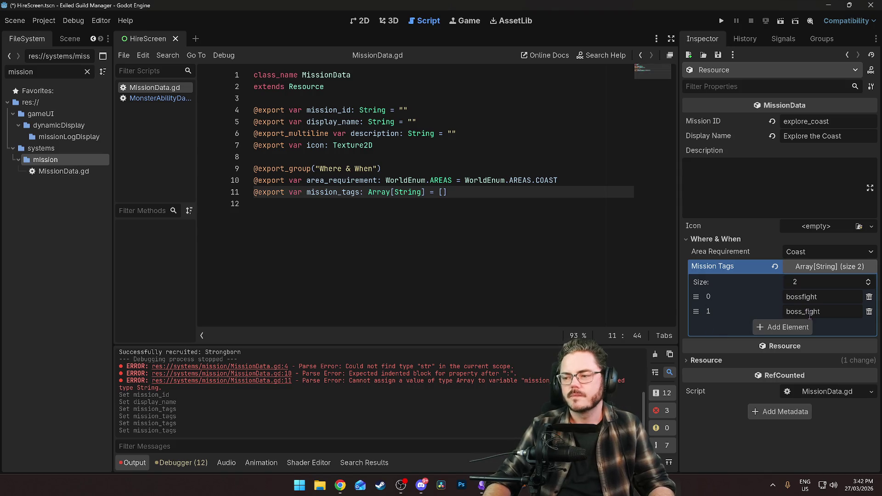
left_click(868, 312)
left_click(868, 297)
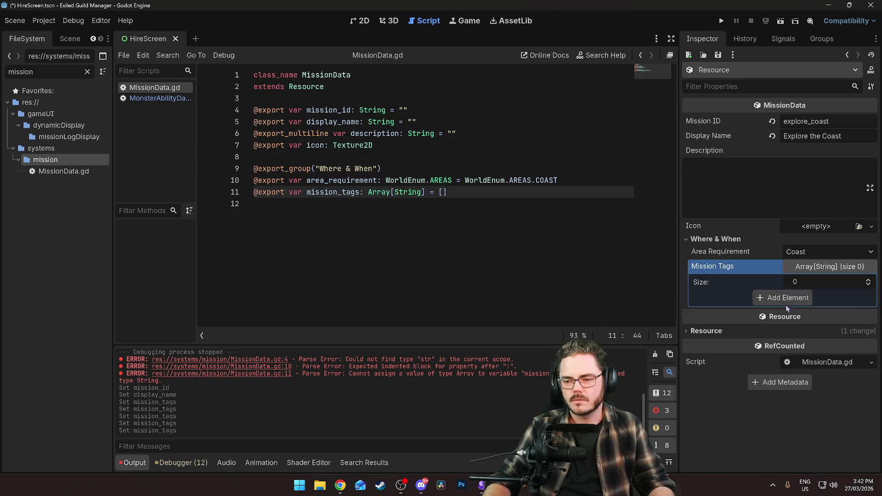
left_click(454, 248)
left_click(574, 182)
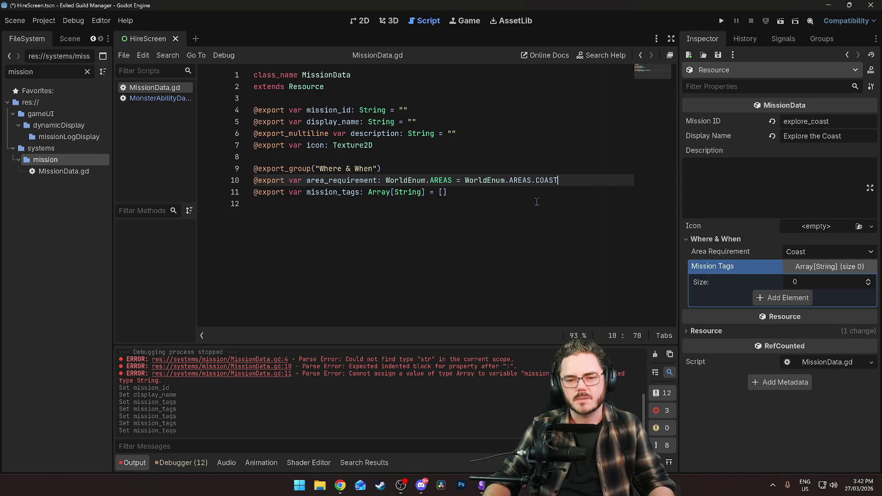
left_click(816, 254)
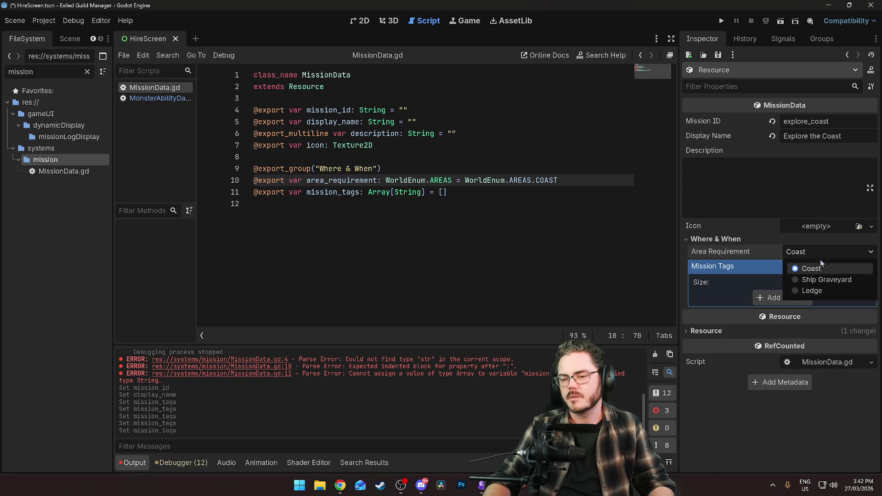
left_click(820, 268)
left_click(812, 252)
left_click(820, 268)
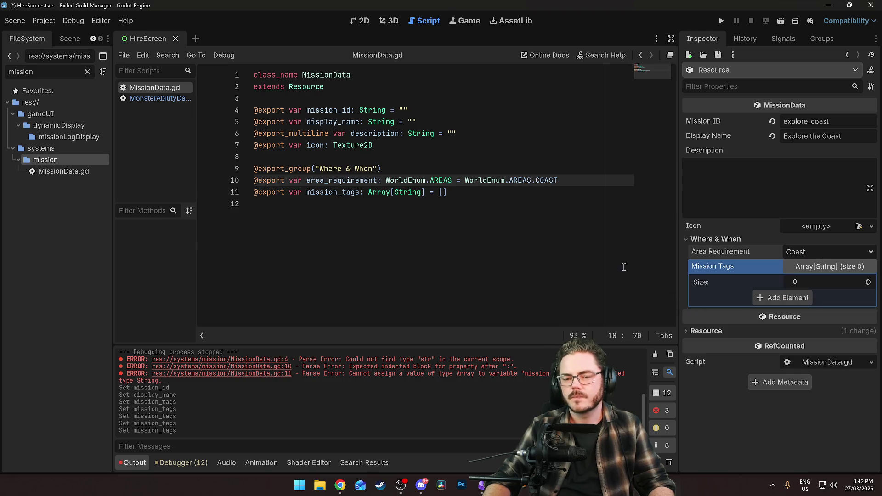
left_click(821, 267)
left_click(821, 267)
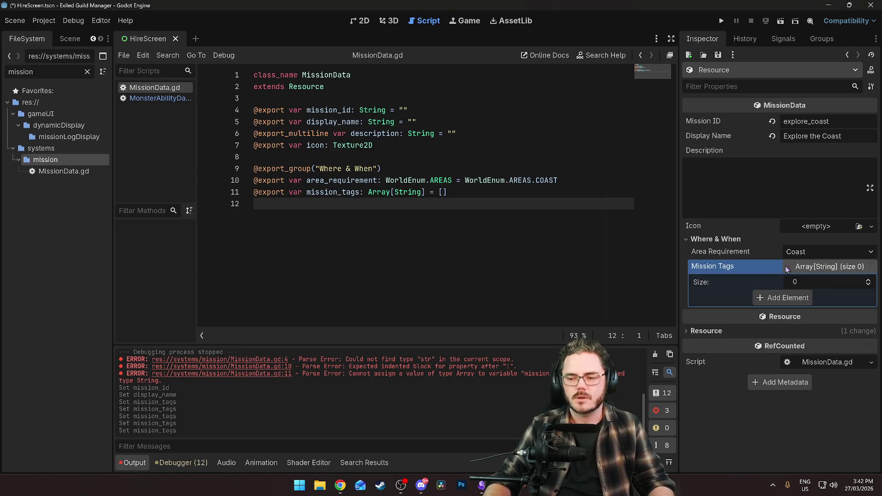
left_click(813, 255)
left_click(811, 253)
left_click(812, 252)
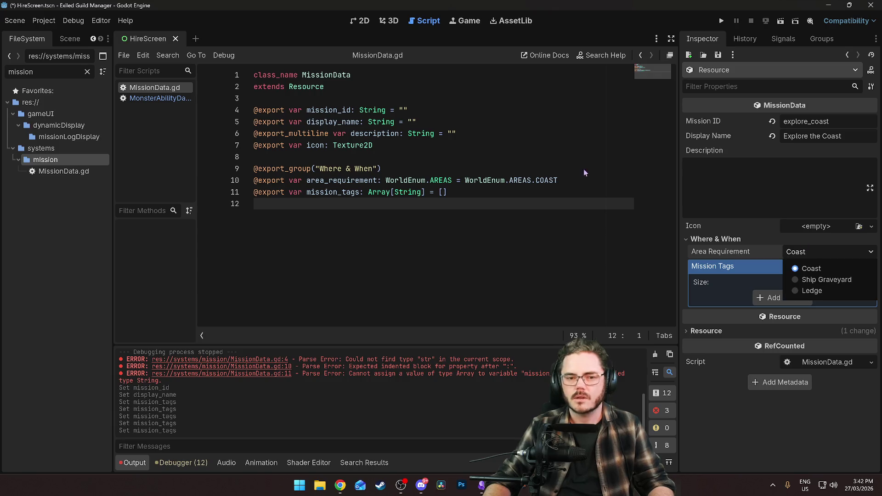
left_click(559, 255)
left_click(853, 252)
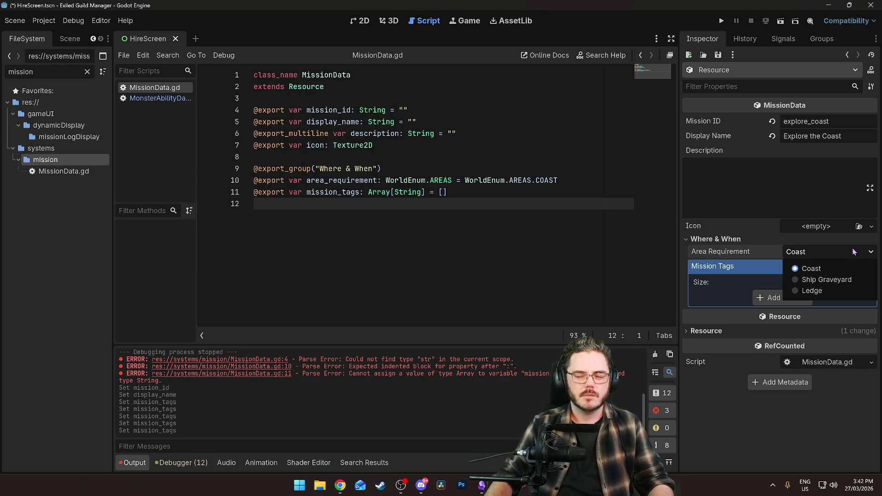
left_click(828, 252)
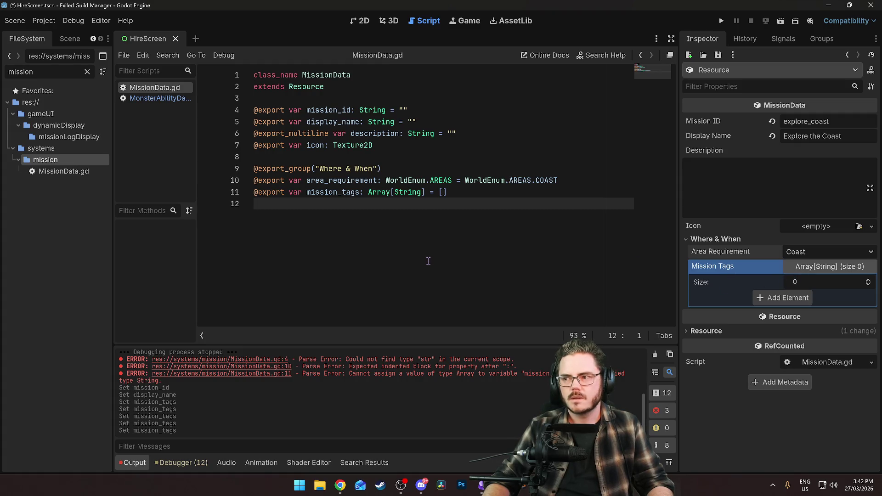
left_click(841, 252)
left_click(799, 265)
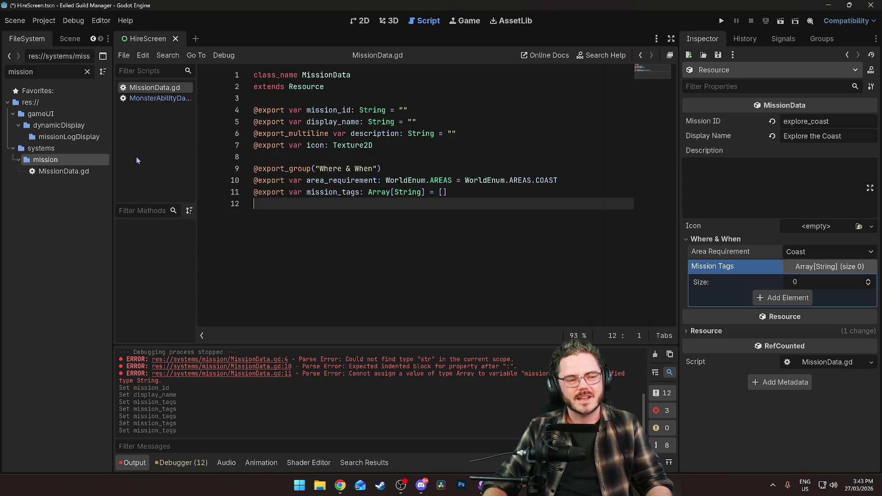
Clear the 'mission' filter and browse the full project file tree.
left_click(87, 71)
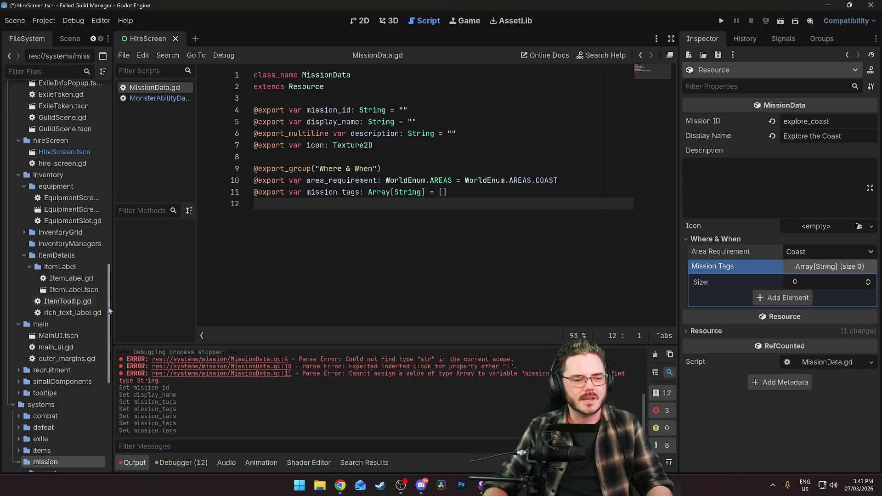
mouse_move(109, 305)
left_mouse_down()
mouse_move(118, 116)
mouse_move(110, 186)
left_mouse_up()
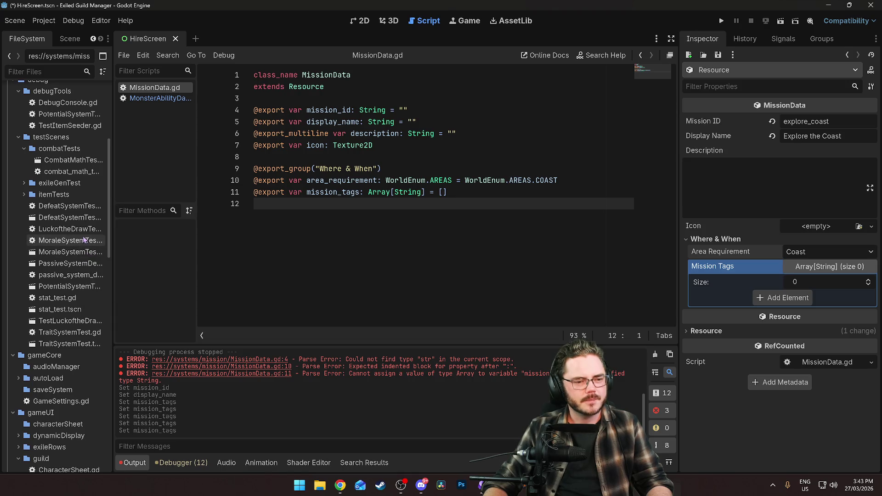
scroll(70, 214, "up", 5)
scroll(59, 257, "down", 12)
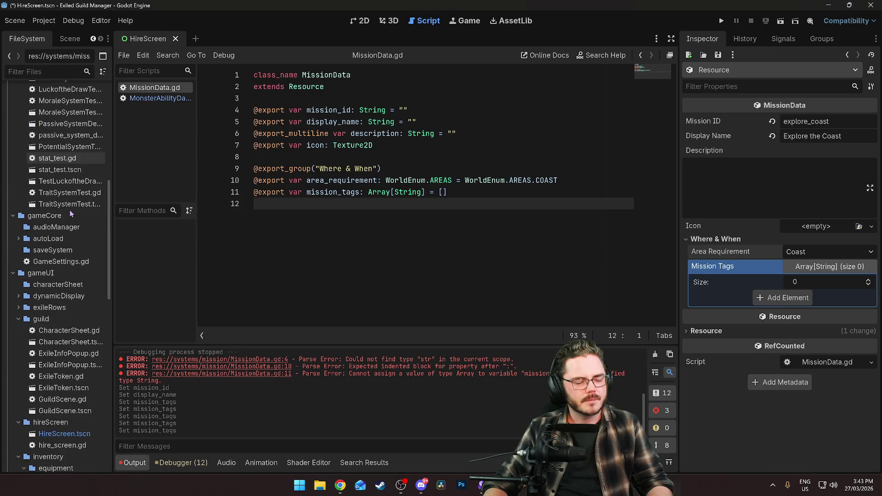
scroll(64, 282, "down", 7)
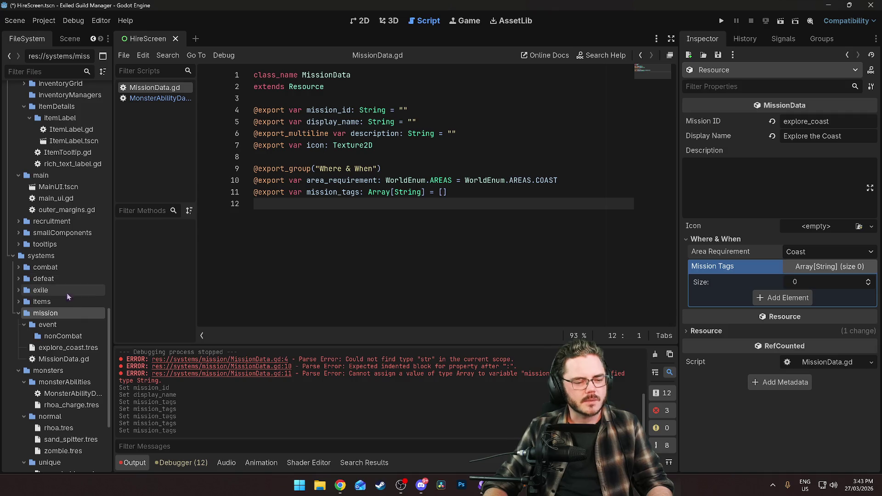
mouse_move(108, 343)
left_mouse_down()
mouse_move(107, 271)
mouse_move(110, 304)
left_mouse_up()
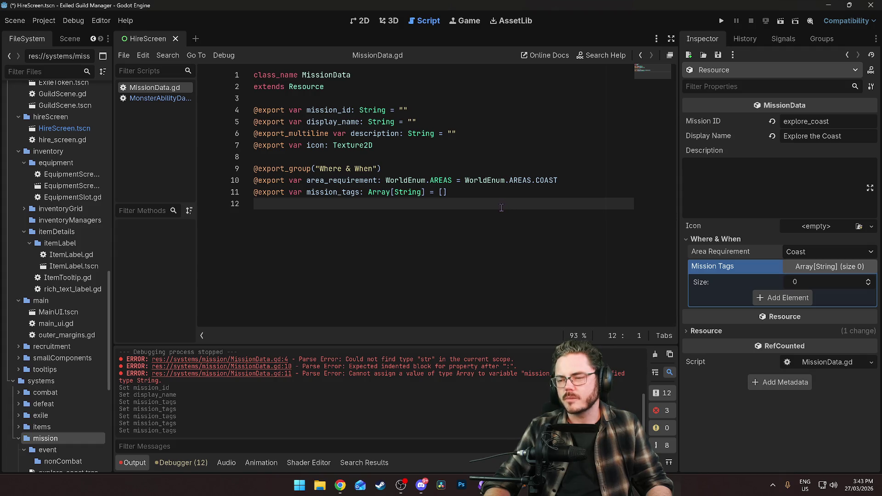
left_click(510, 200)
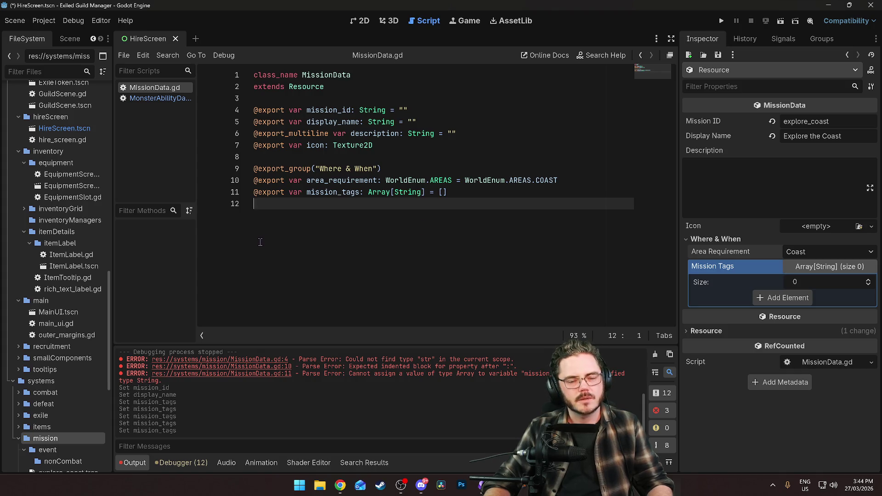
Check the Area Requirement choices on the resource, leaving it set to Coast.
left_click(319, 181)
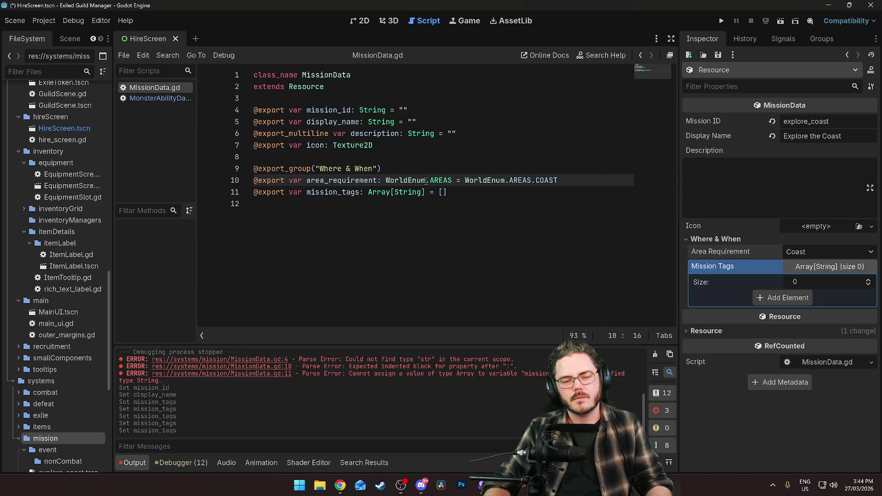
left_click(810, 252)
left_click(810, 252)
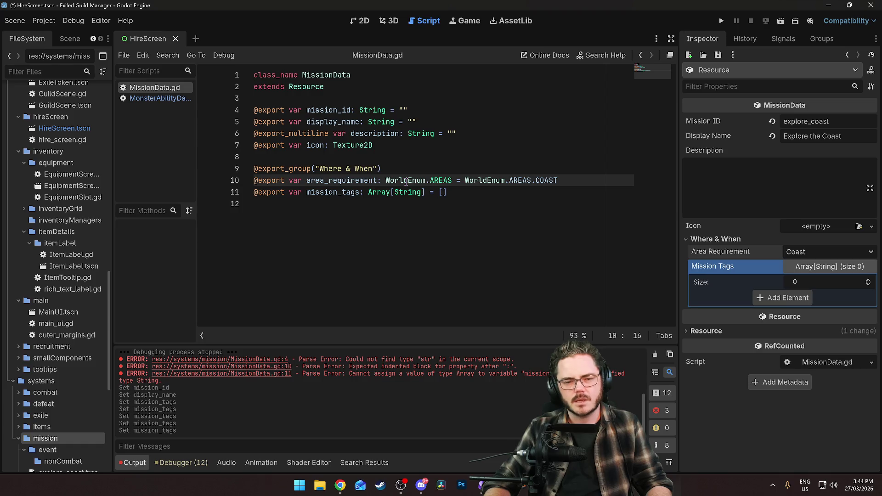
left_click(809, 252)
left_click(810, 252)
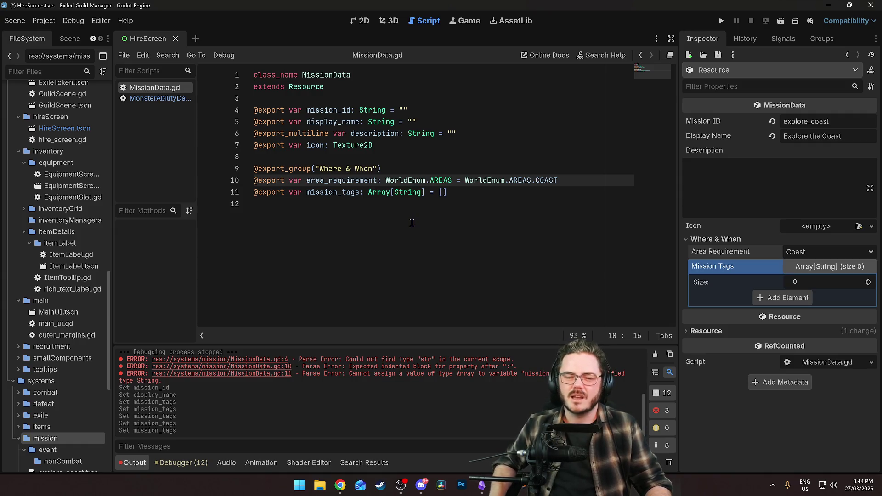
Collapse the systems folder in the FileSystem dock, leaving the mission_tags code unchanged.
left_click(454, 203)
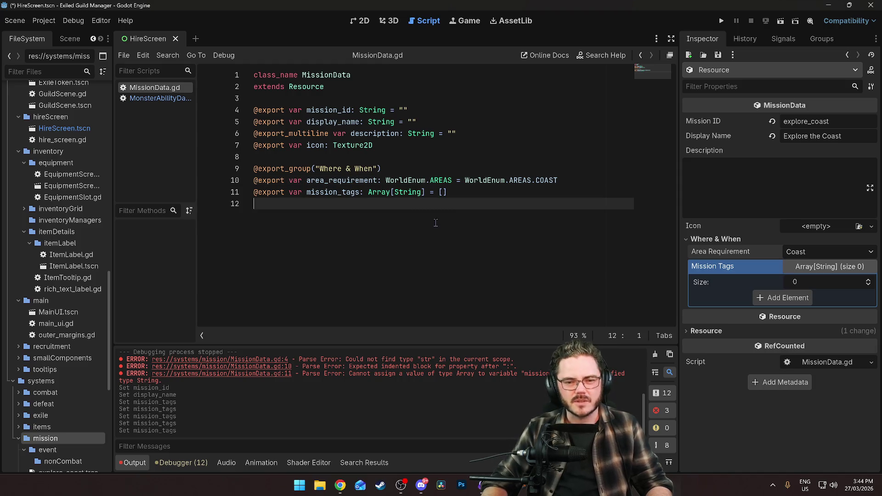
left_click(456, 191)
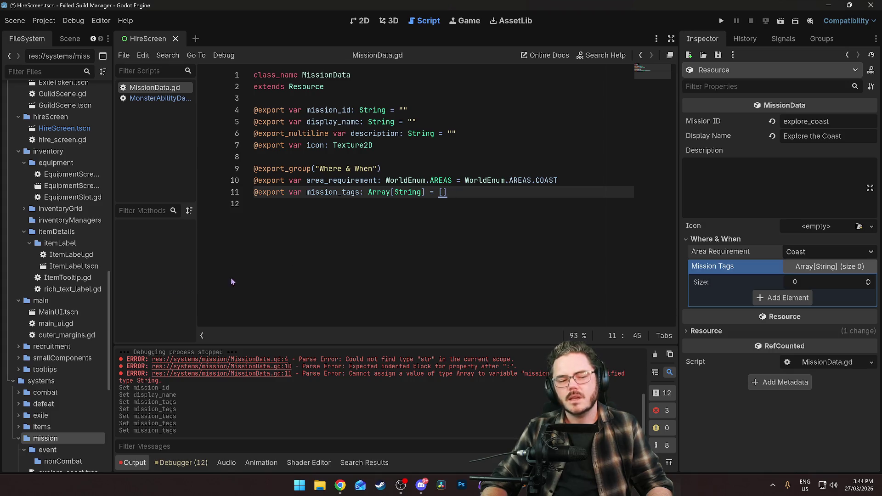
scroll(110, 313, "down", 6)
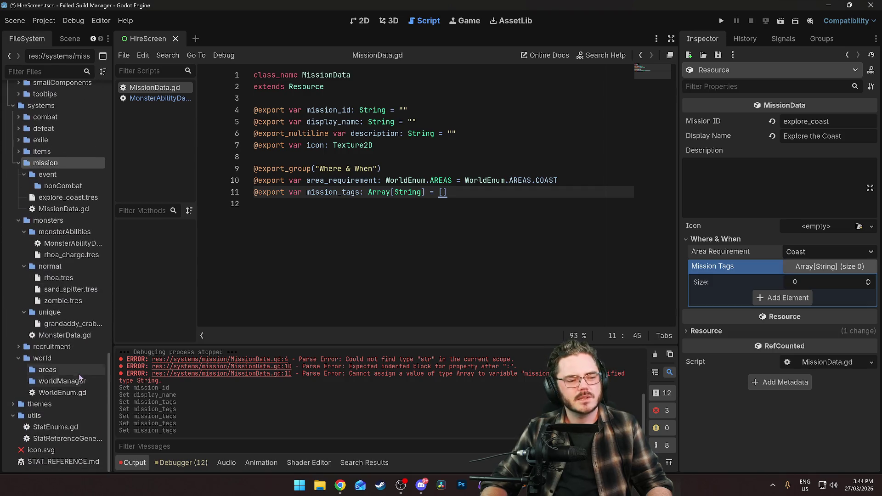
scroll(78, 370, "up", 5)
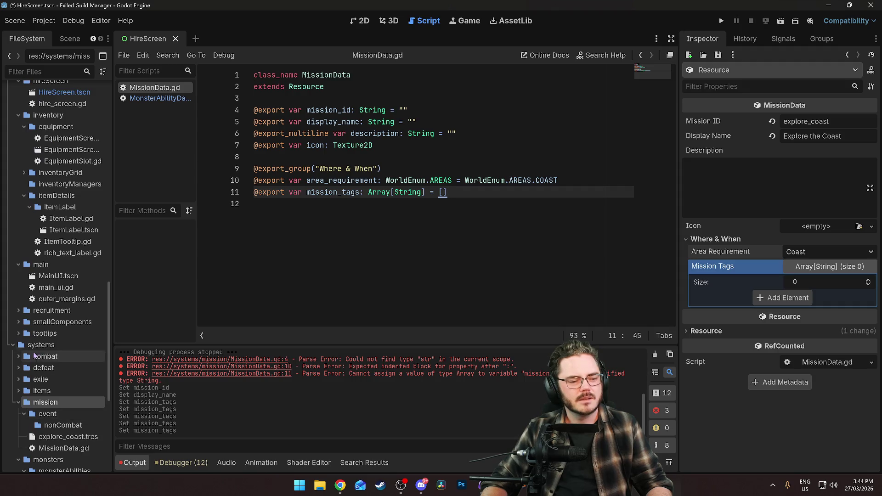
left_click(13, 344)
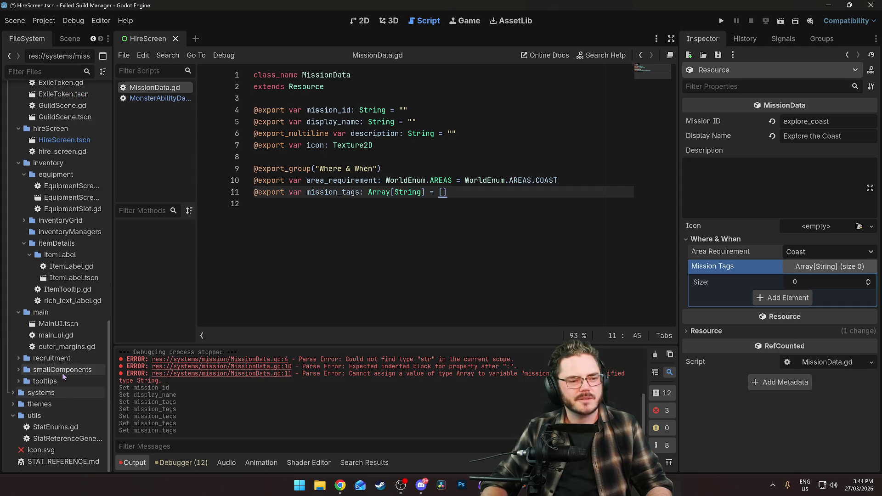
scroll(71, 383, "up", 7)
scroll(66, 374, "up", 4)
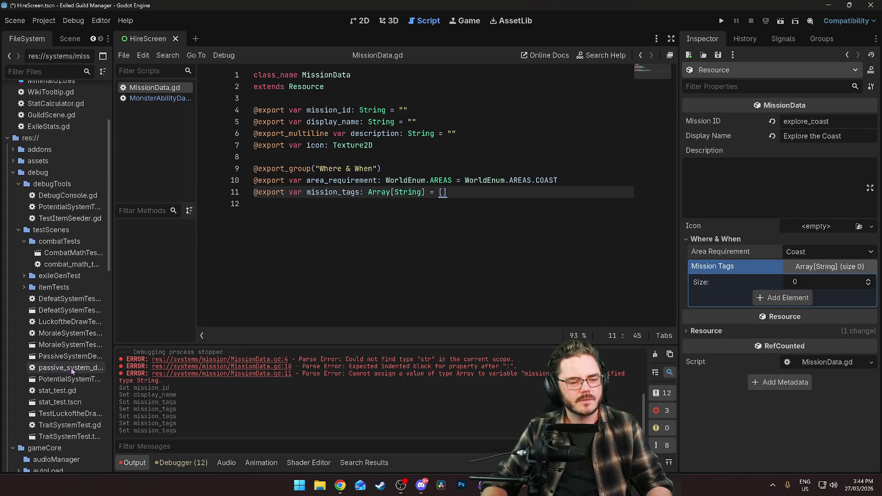
scroll(72, 371, "down", 10)
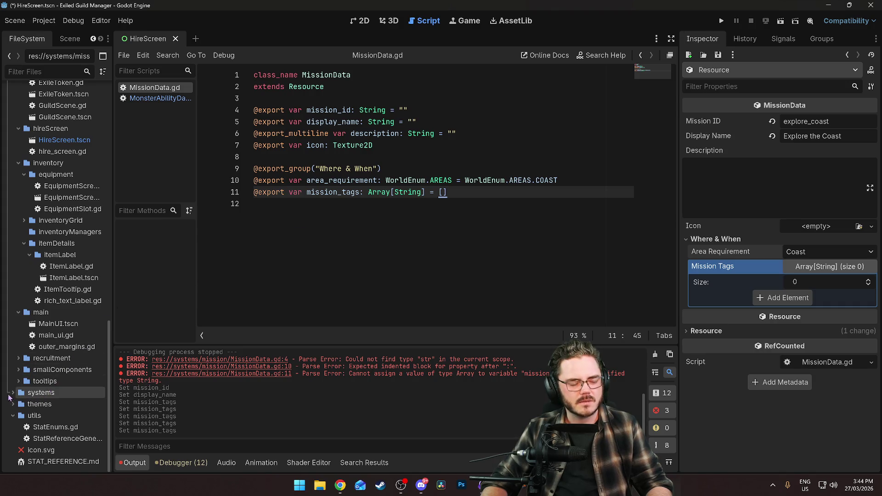
left_click(469, 221)
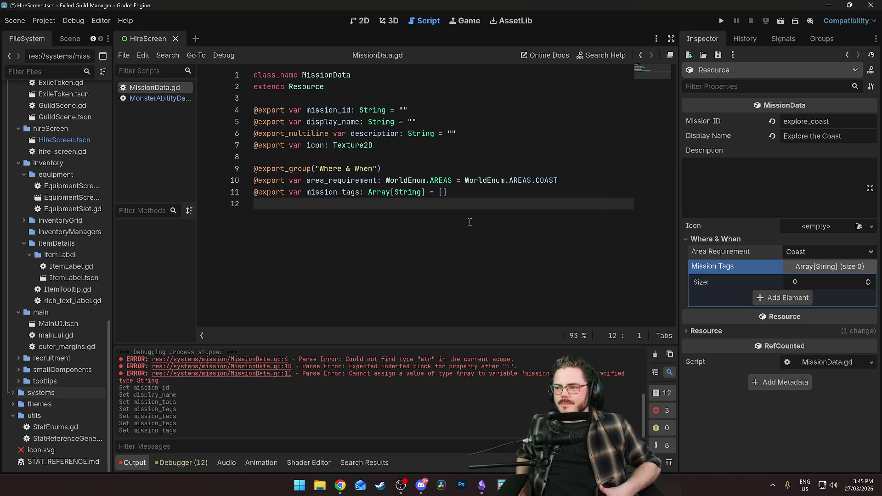
key("ctrl+s")
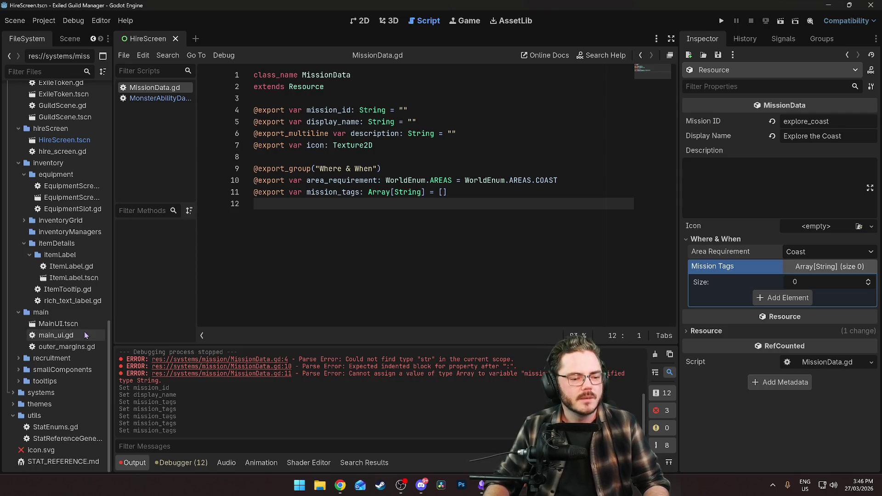
Browse the FileSystem dock and revisit lines 11–12 of MissionData.gd.
scroll(90, 371, "up", 10)
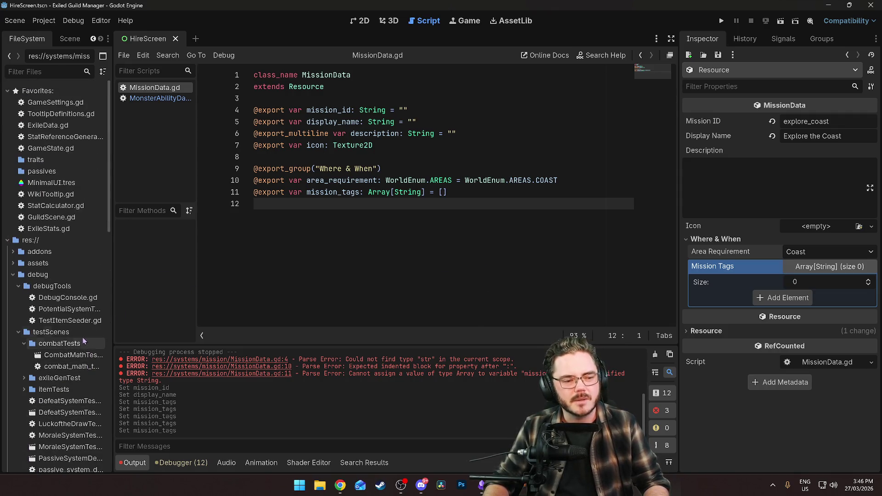
scroll(82, 309, "down", 10)
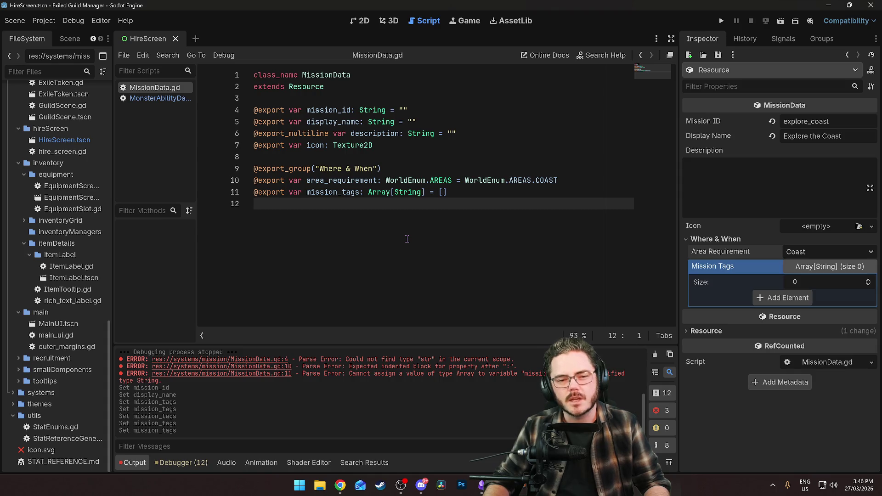
left_click(440, 192)
left_click(445, 221)
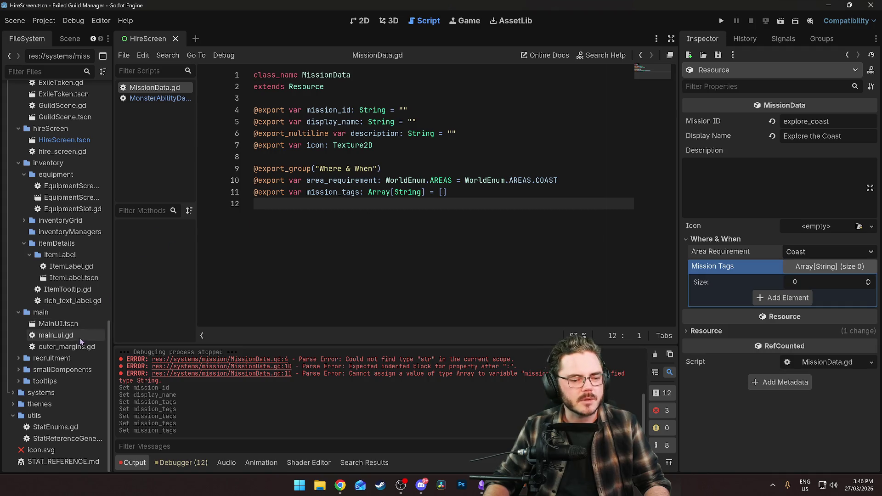
scroll(74, 337, "up", 5)
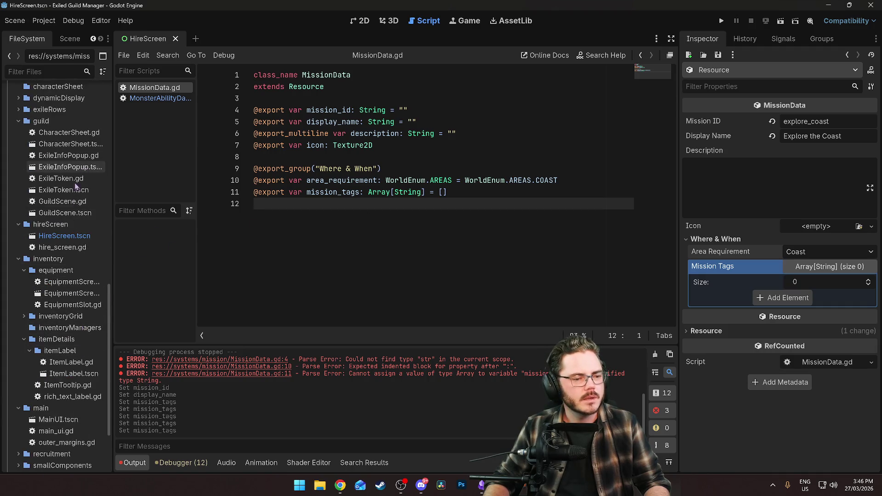
scroll(64, 333, "up", 10)
scroll(70, 309, "down", 15)
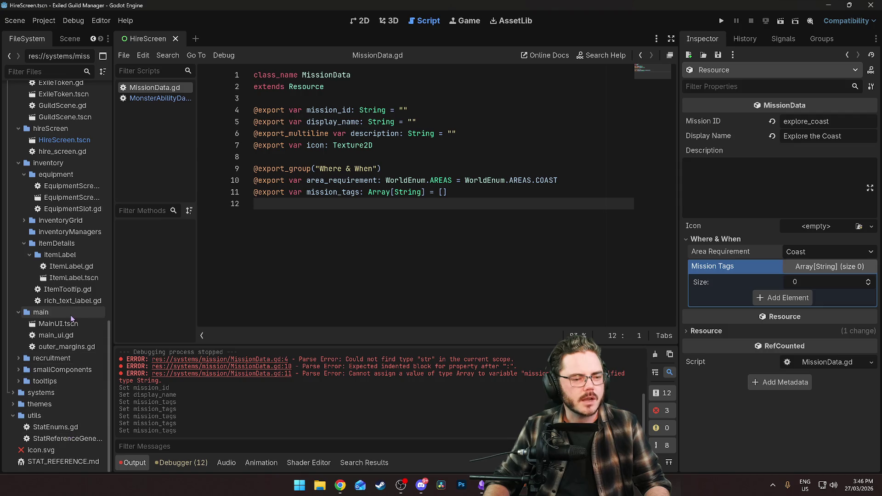
scroll(64, 303, "up", 8)
scroll(64, 298, "up", 15)
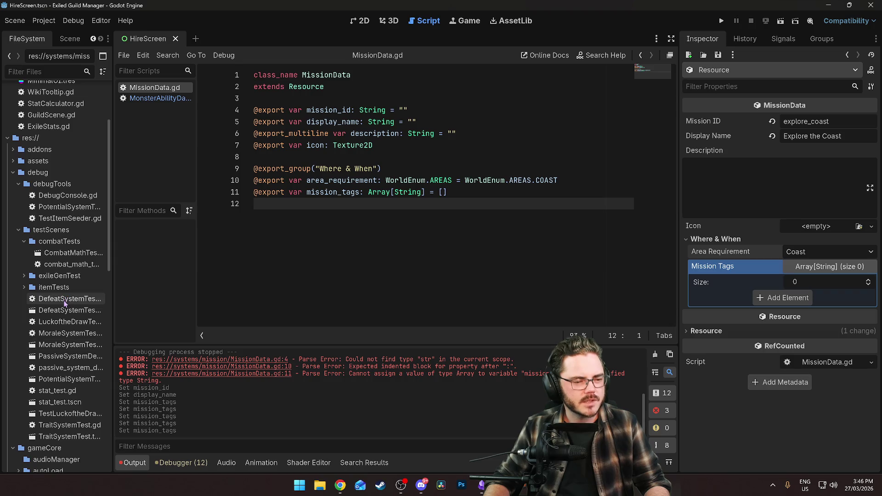
scroll(74, 306, "down", 8)
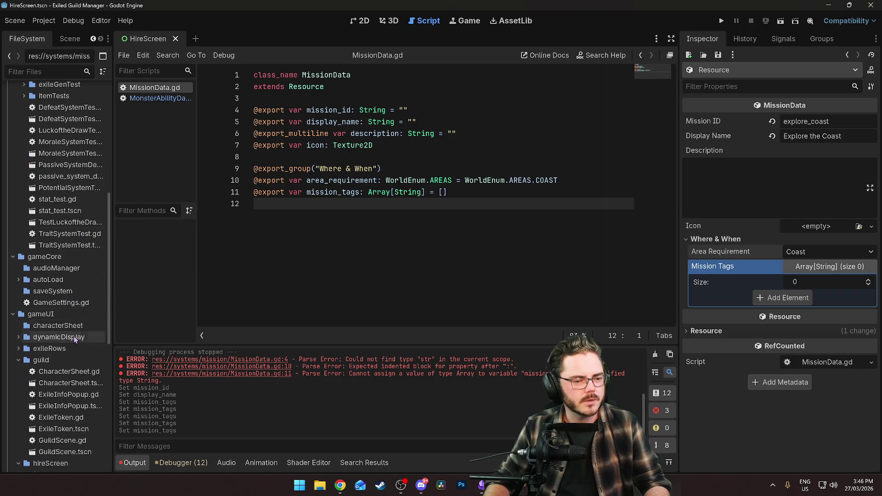
left_click(46, 72)
Filter by 'mission', then clear the filter to reveal explore_coast.tres and MissionData.gd.
type("mission")
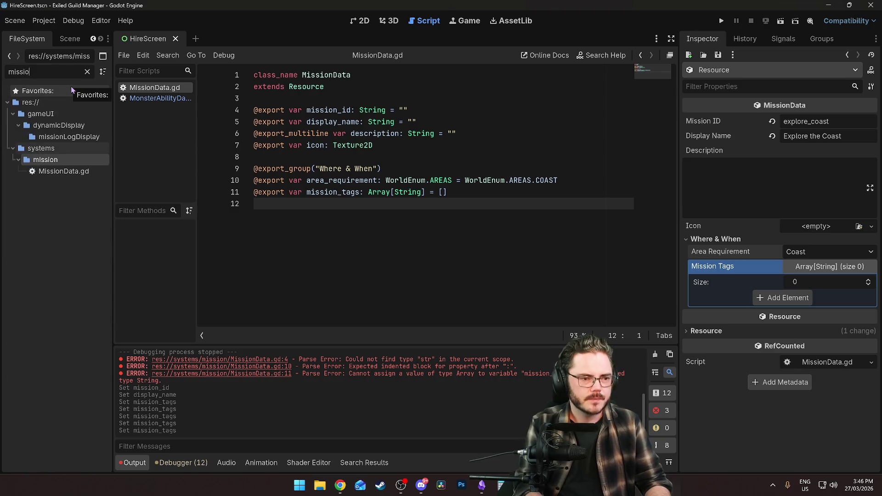
right_click(66, 165)
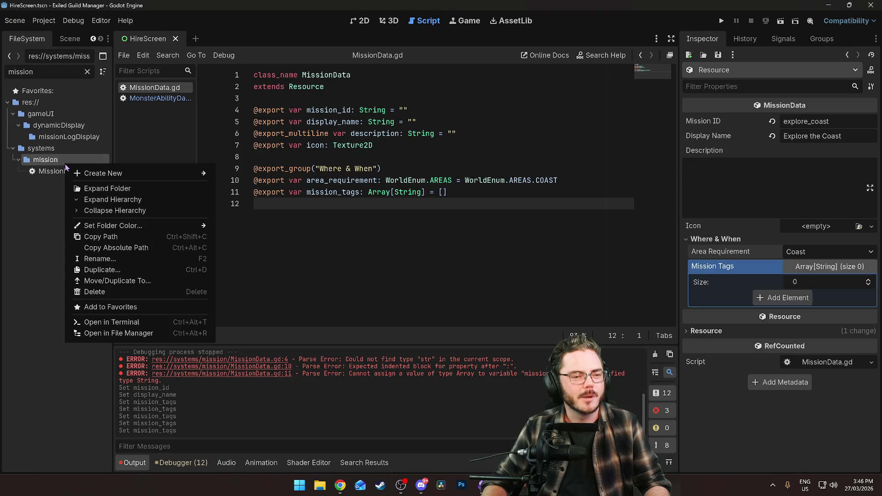
left_click(43, 183)
right_click(28, 165)
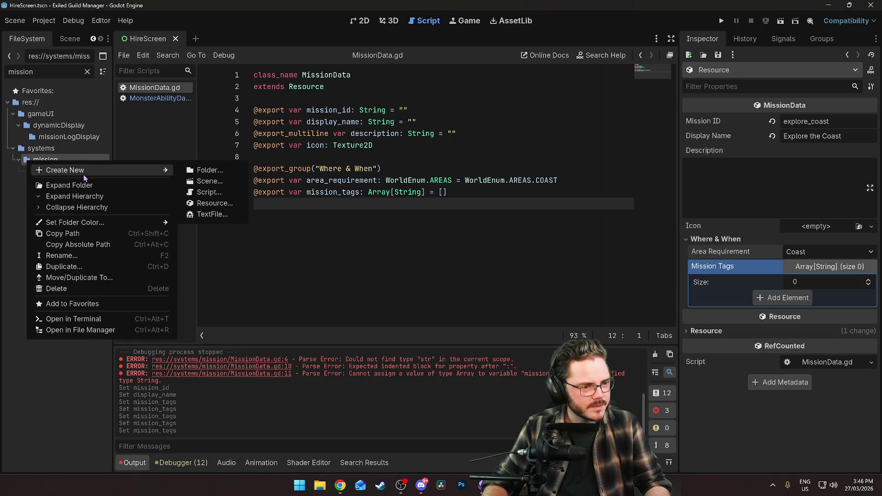
left_click(17, 246)
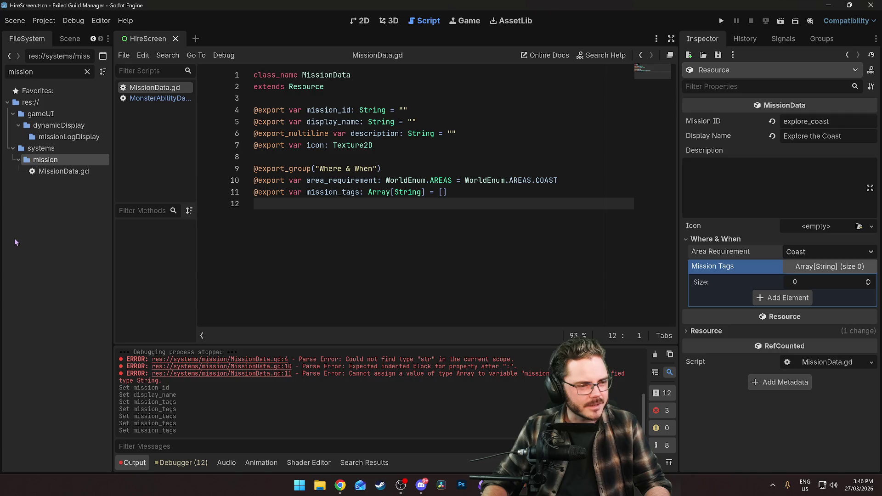
right_click(44, 163)
mouse_move(87, 169)
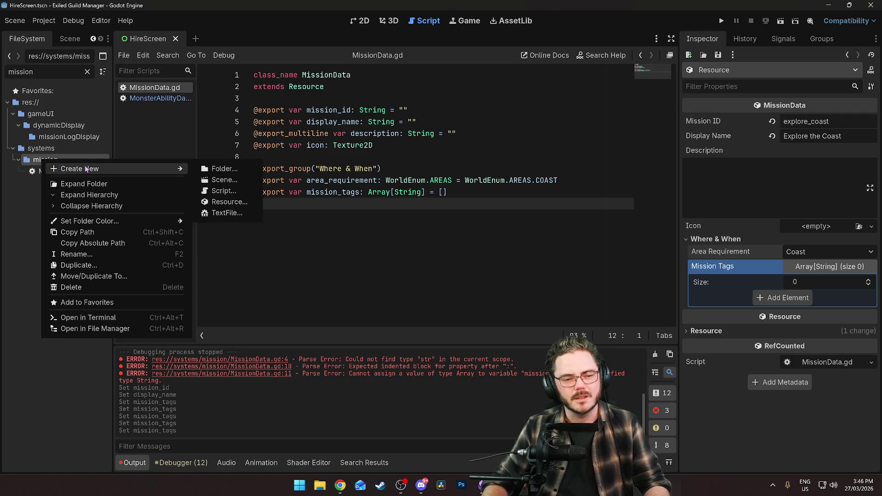
left_click(59, 159)
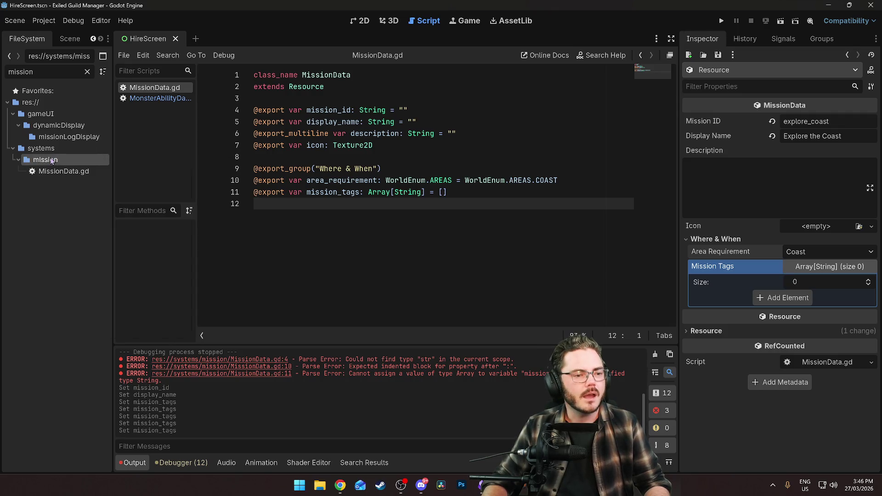
left_click(87, 71)
scroll(103, 297, "down", 6)
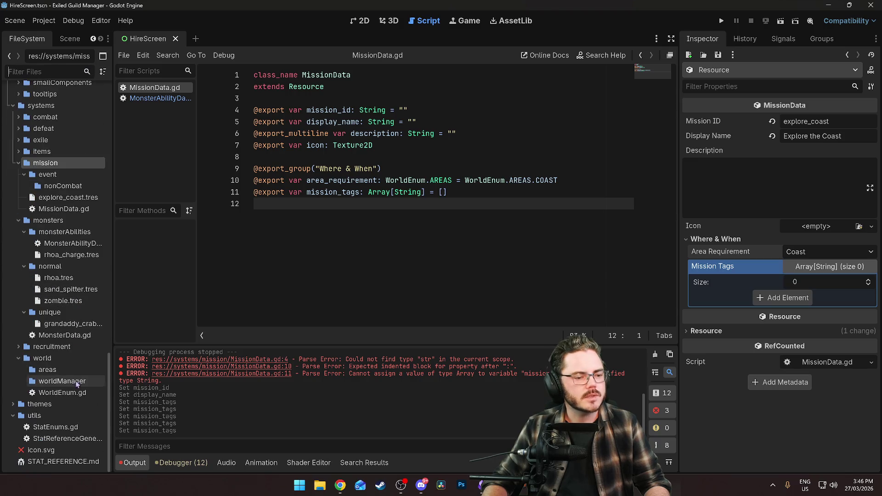
right_click(50, 165)
left_click(34, 167)
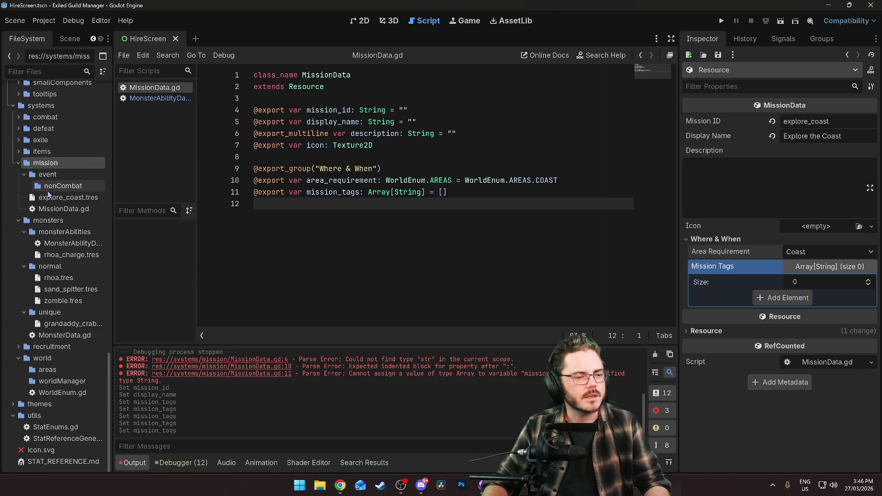
Create MissionEnums.gd in the mission folder, extending RefCounted.
right_click(48, 166)
mouse_move(69, 172)
left_click(221, 190)
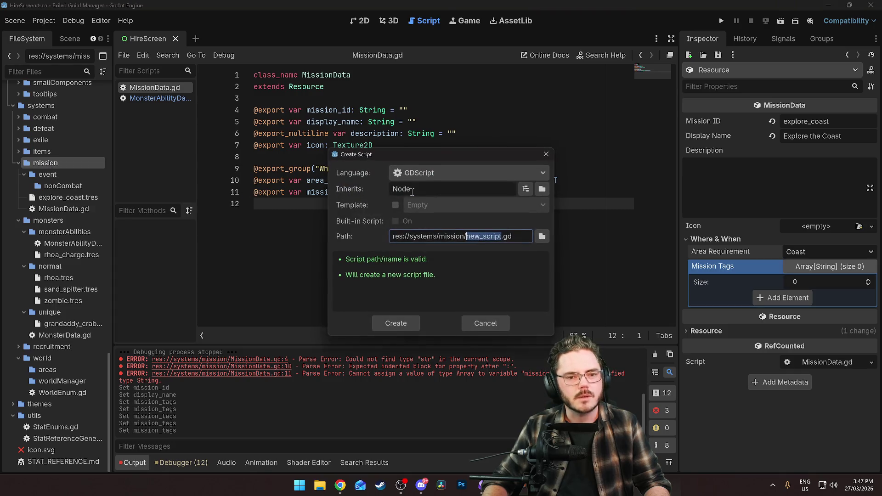
type("MissionEn")
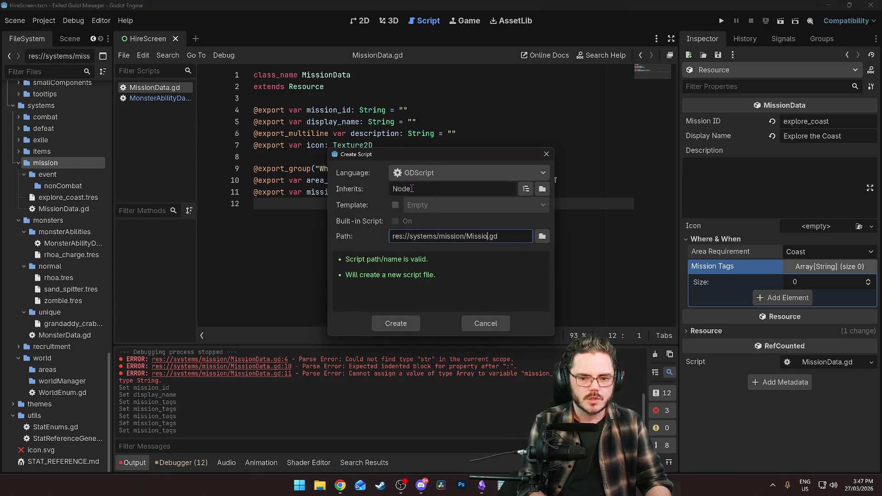
type("ums")
key("Return")
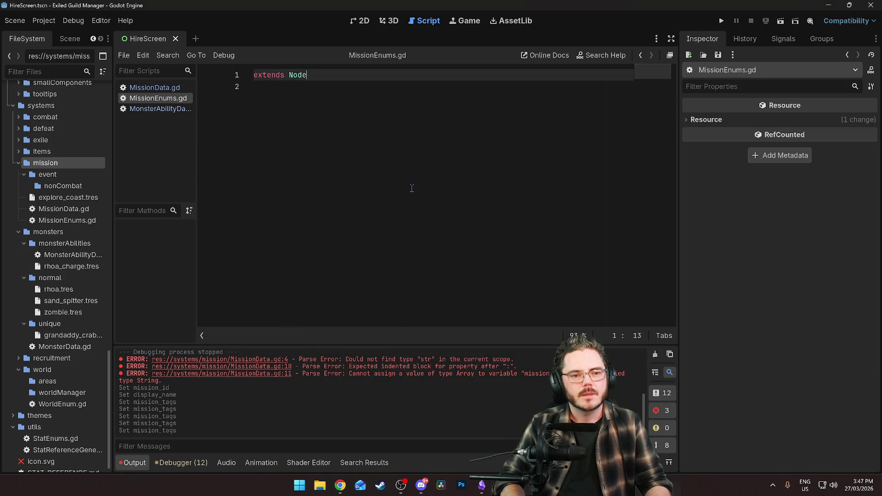
key("BackSpace")
key("BackSpace")
key("BackSpace")
type("Ref")
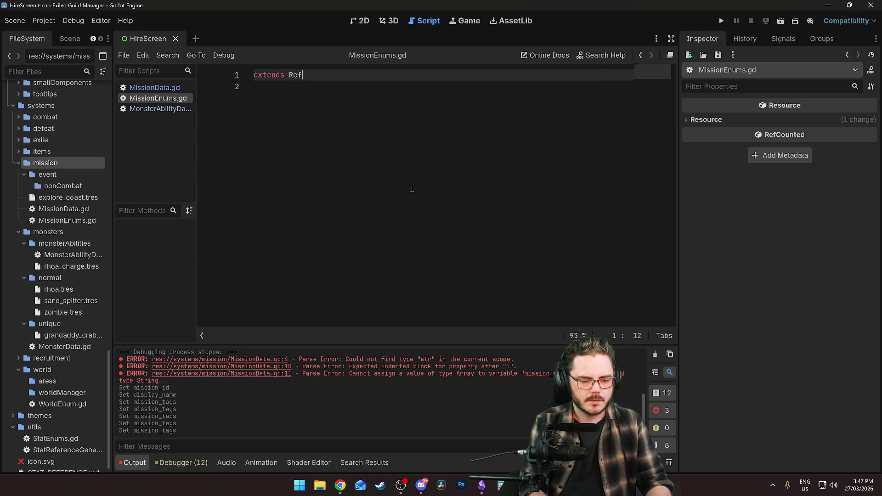
key("Return")
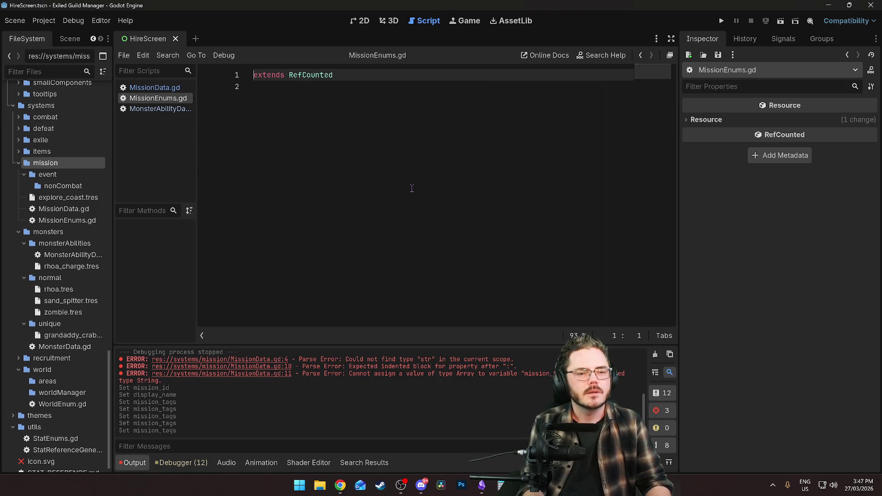
key("Return")
key("Up")
Add 'class_name MissionEnums' and an empty 'enum tags' block to the script.
type("class_m")
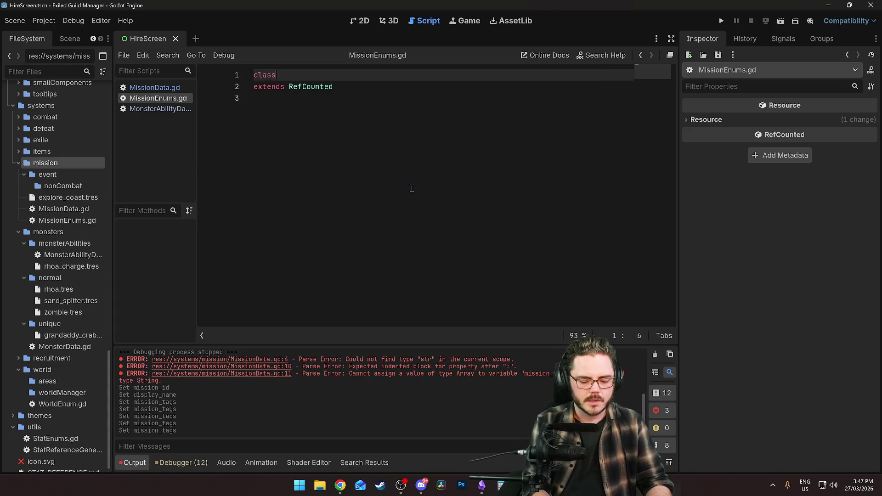
type("ame ")
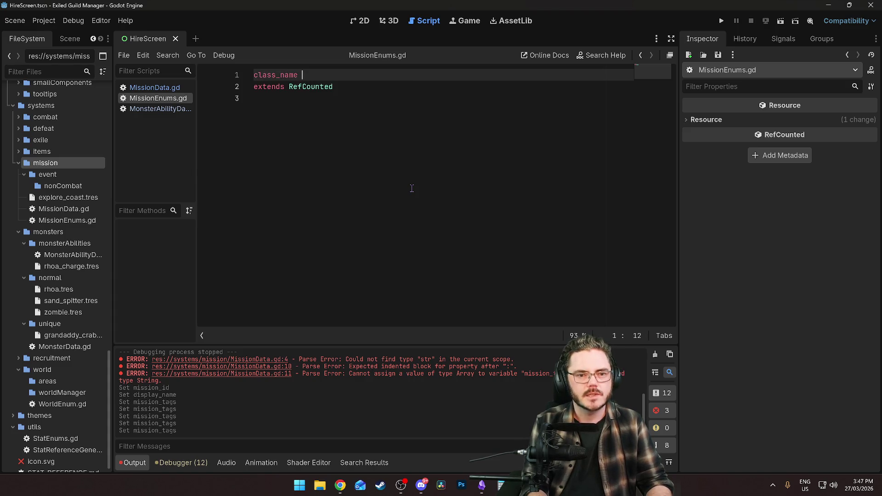
type("MissionEn")
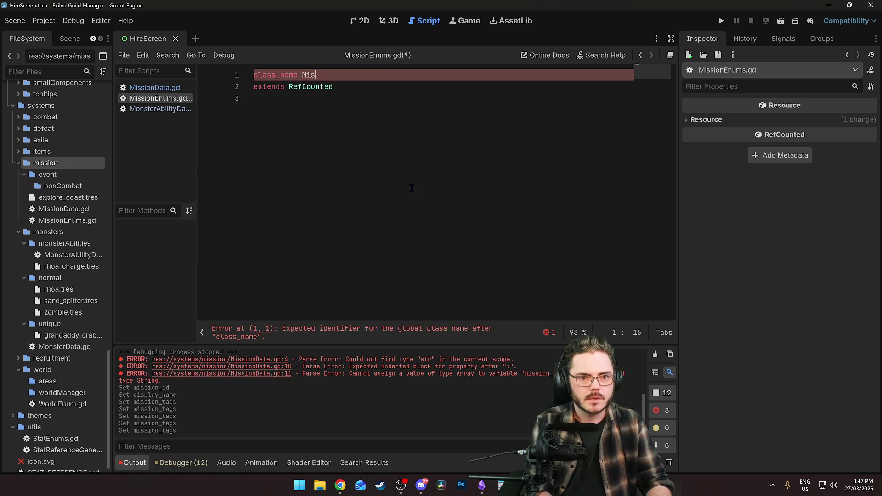
type("ums")
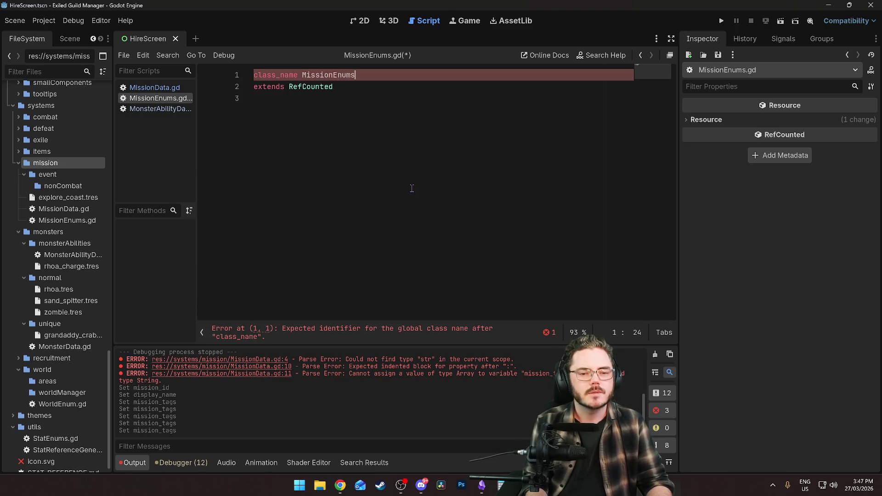
key("Down")
key("Down")
key("Return")
type("enum {")
key("Return")
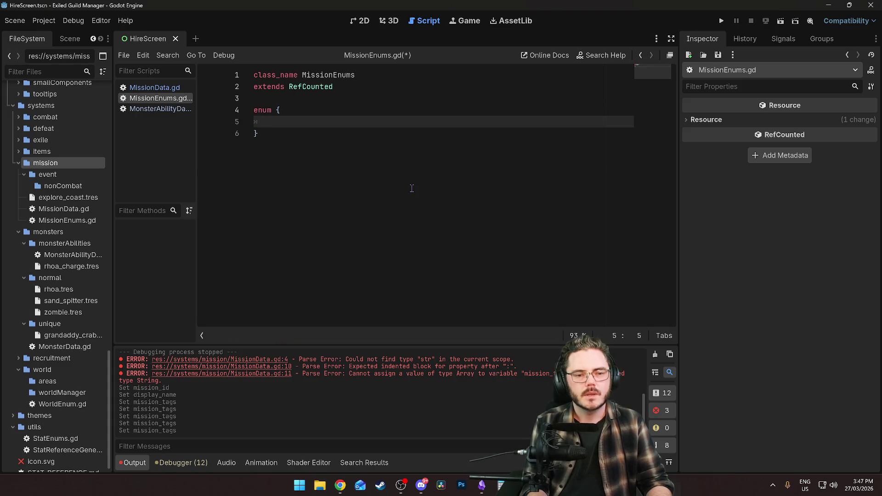
key("Up")
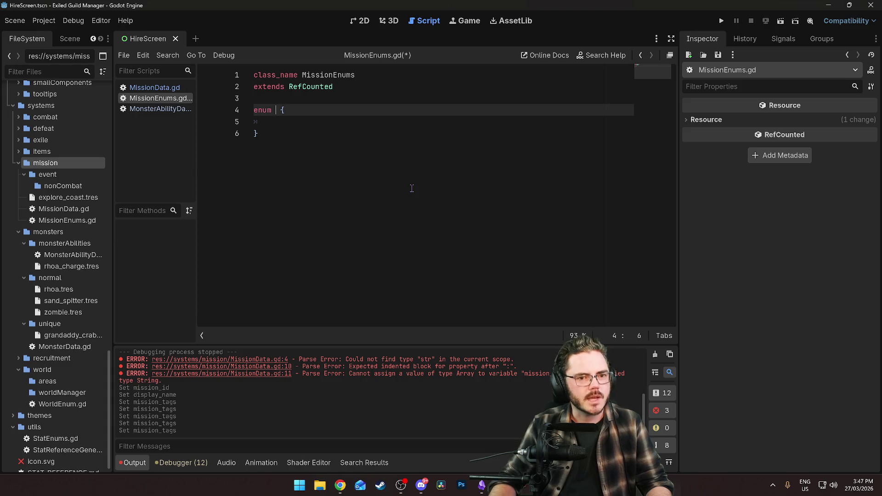
type("mission")
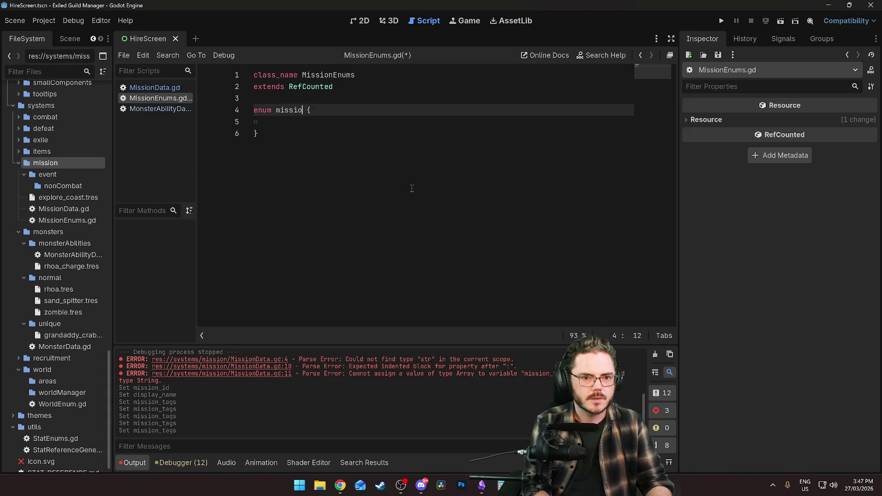
key("BackSpace")
key("BackSpace")
key("BackSpace")
key("BackSpace")
key("BackSpace")
key("BackSpace")
type("tags")
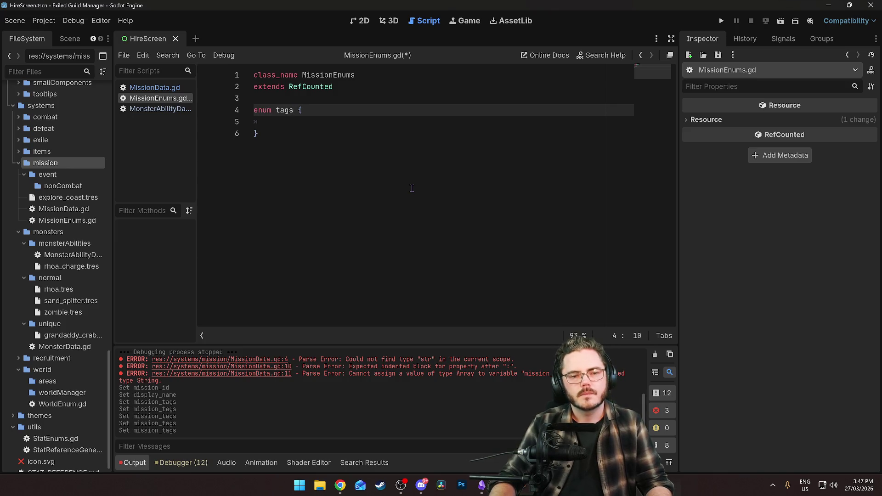
left_click(411, 188)
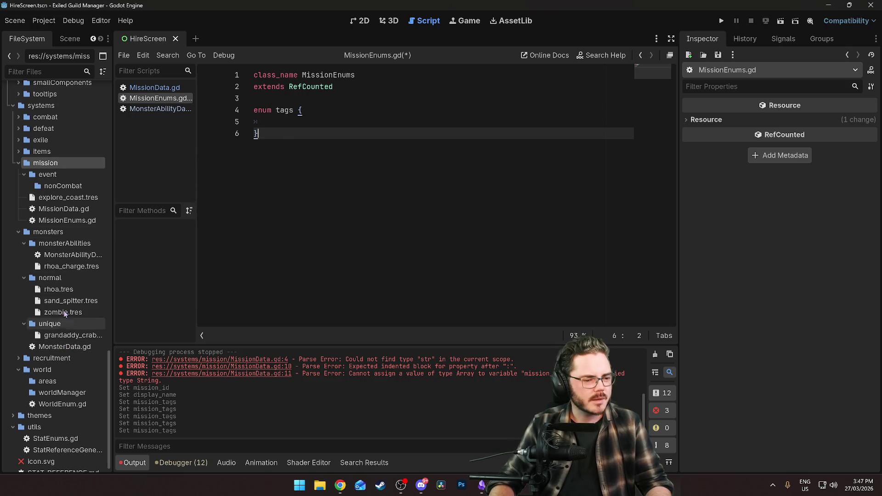
left_click(141, 71)
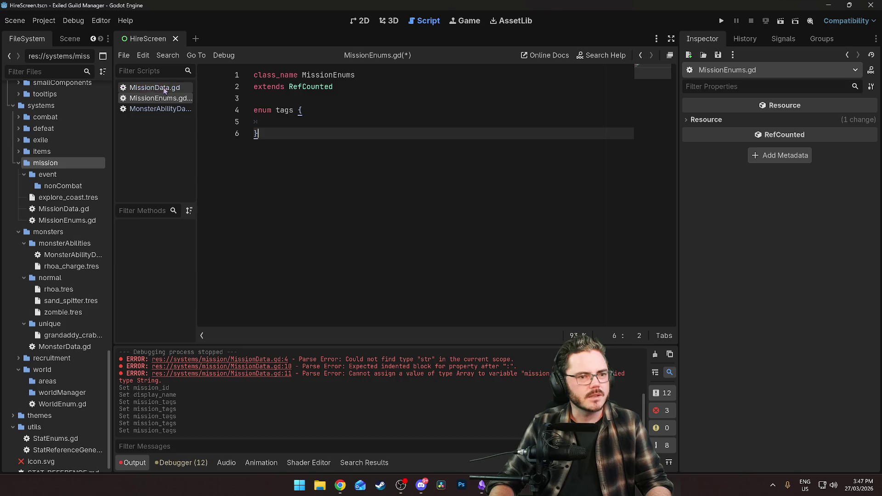
Filter the project files by 'enum' and open WorldEnum.gd to check its enum layout.
type("enum")
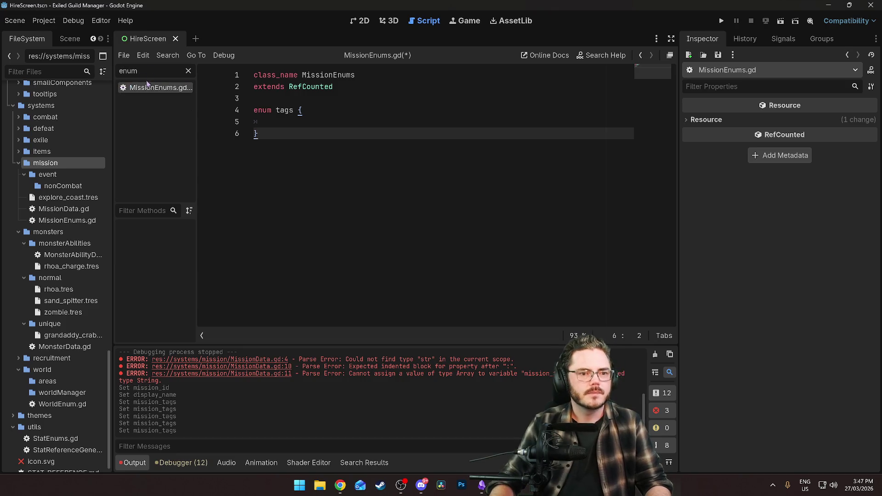
left_click(188, 71)
left_click(27, 72)
type("enum")
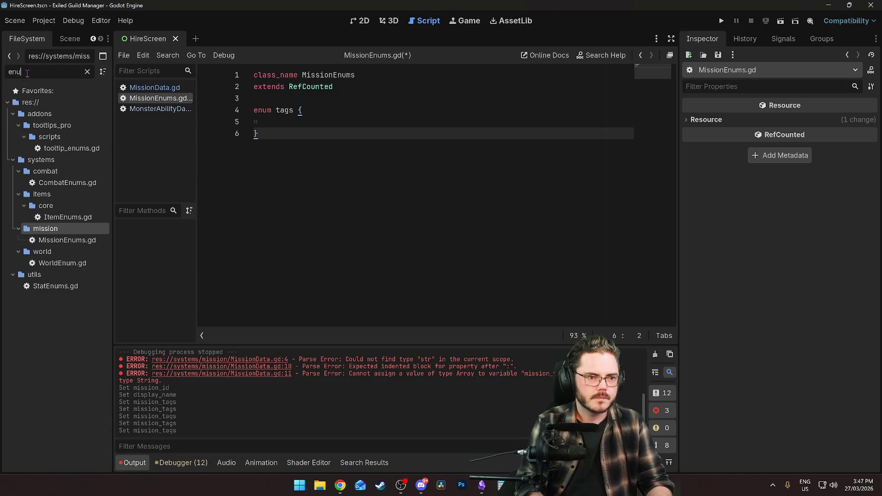
double_click(62, 263)
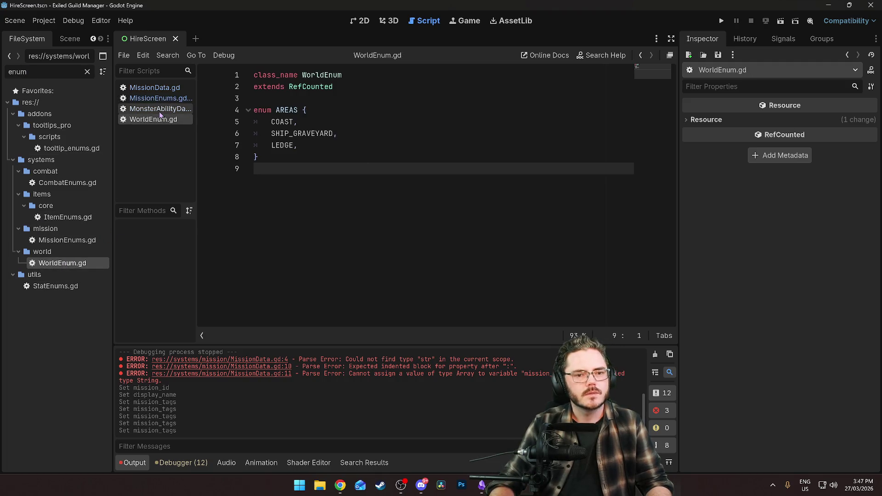
Rename the enum in MissionEnums.gd from tags to TAGS.
left_click(156, 97)
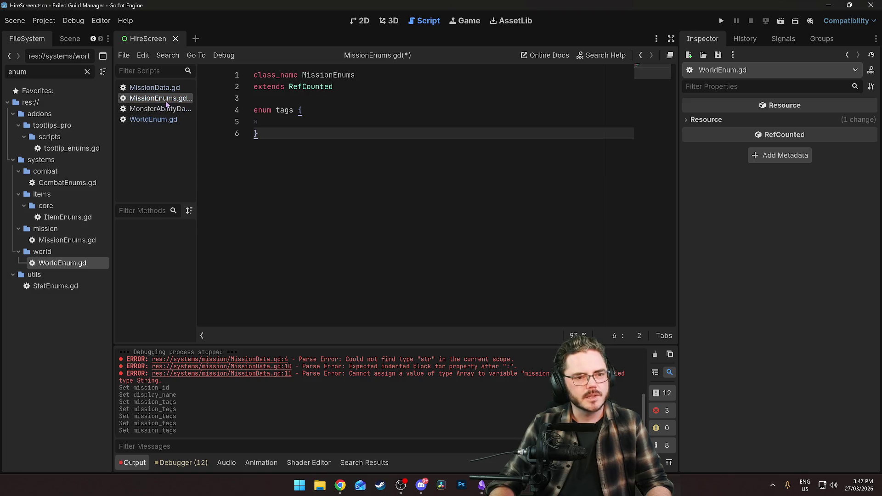
double_click(284, 111)
type("TAGS")
left_click(299, 123)
left_click(326, 110)
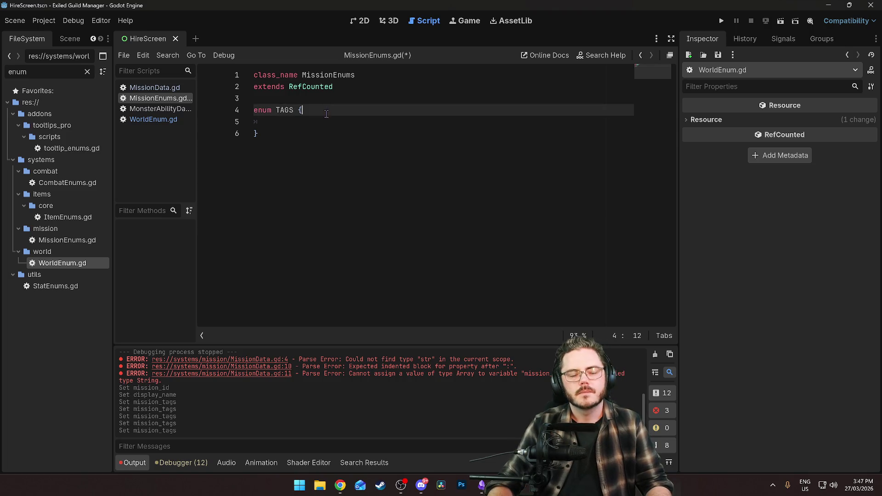
Add a '## Tags for mission' doc comment above the TAGS enum and save.
key("ctrl+shift+Return")
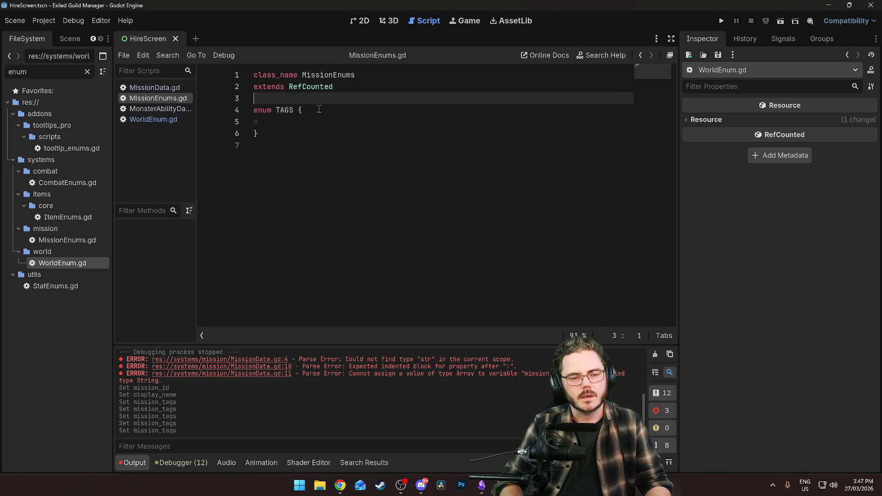
type("#")
key("ctrl+s")
type("# ")
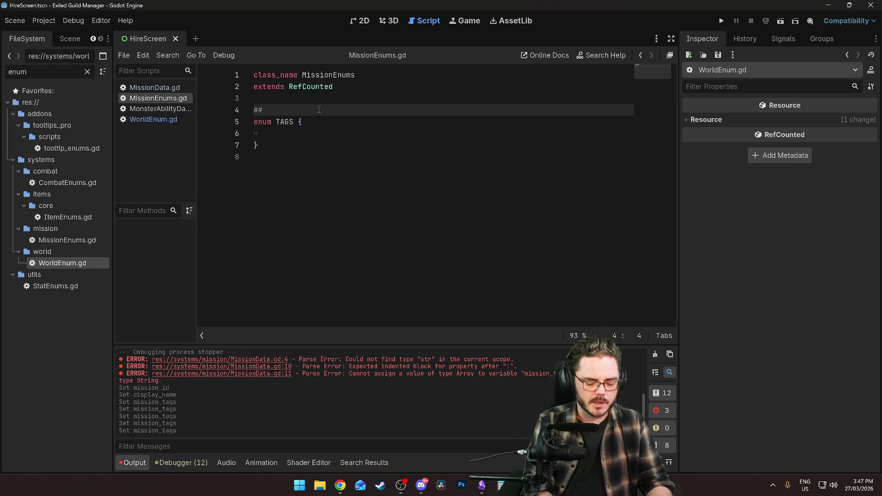
type("Tags for mi")
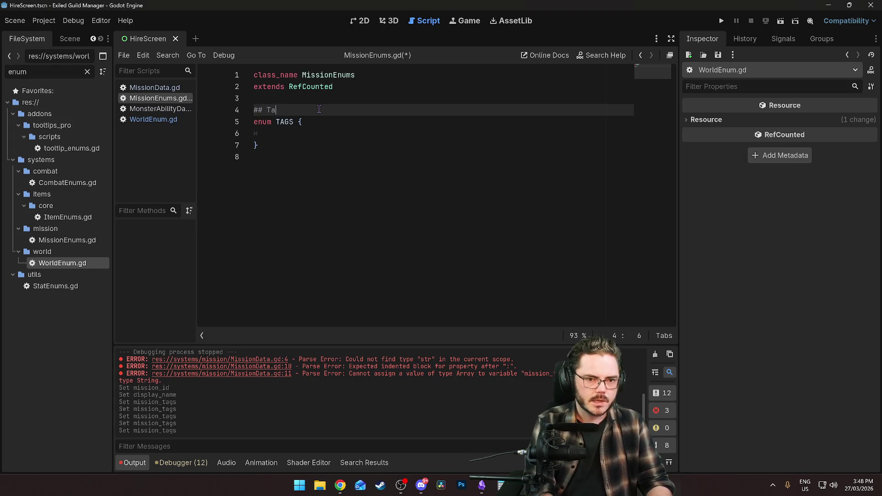
key("BackSpace")
key("BackSpace")
key("BackSpace")
type("mission")
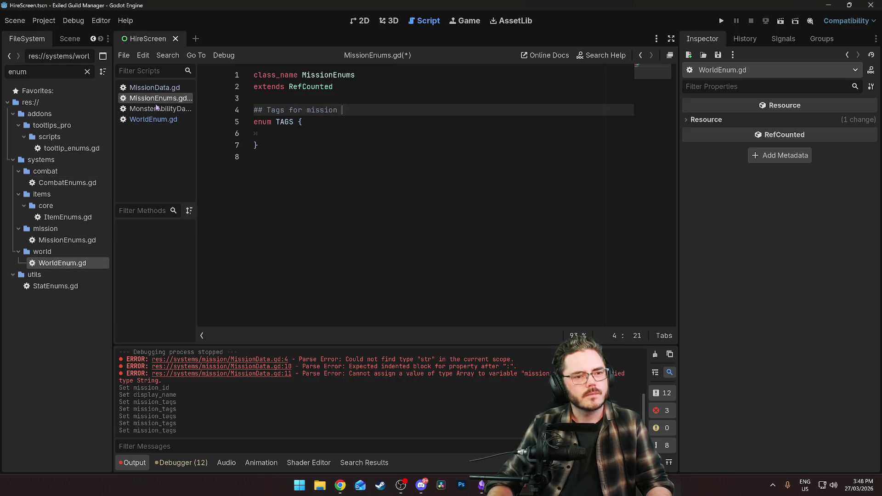
Glance at MissionData.gd, WorldEnum.gd and MonsterAbilityData.gd, then return to MissionEnums.gd.
left_click(154, 87)
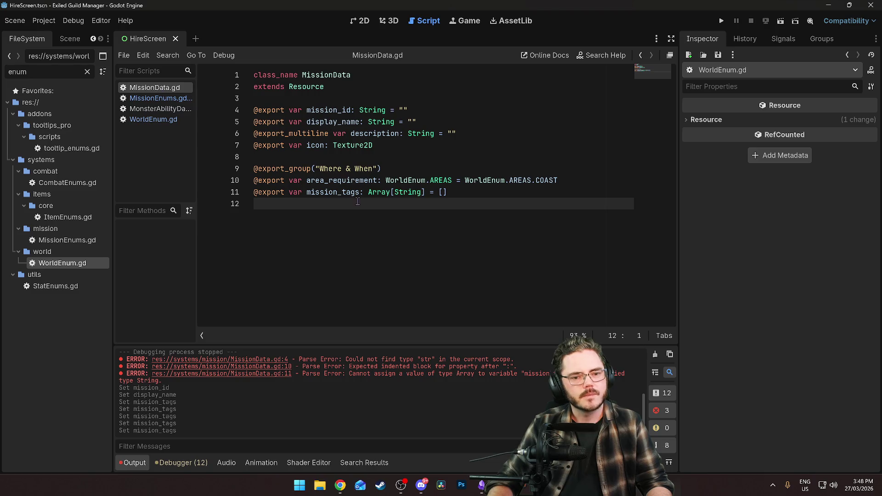
left_click(165, 121)
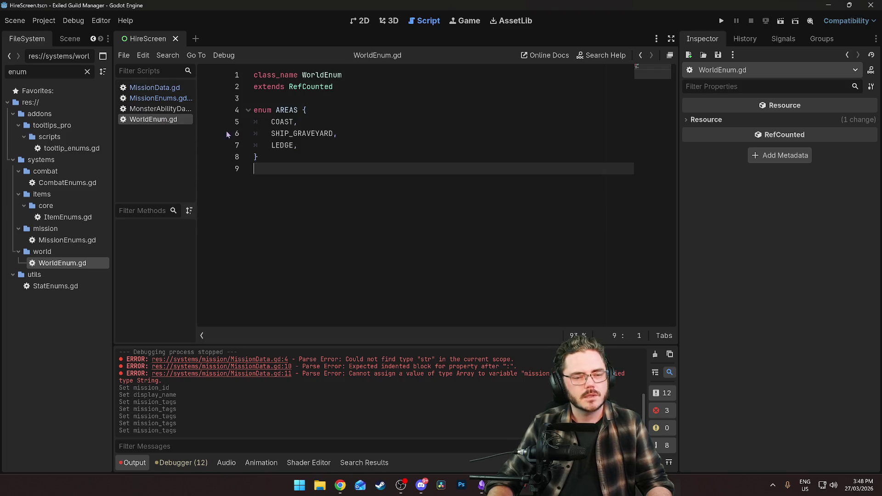
left_click(148, 111)
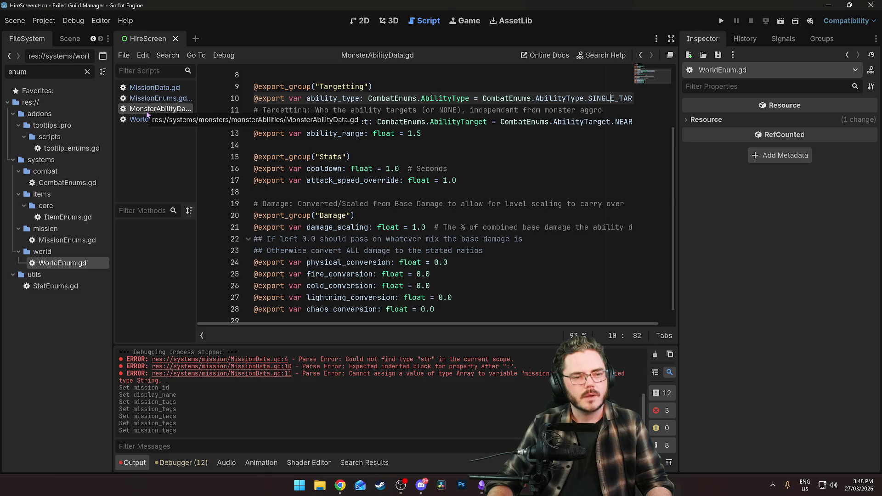
left_click(166, 88)
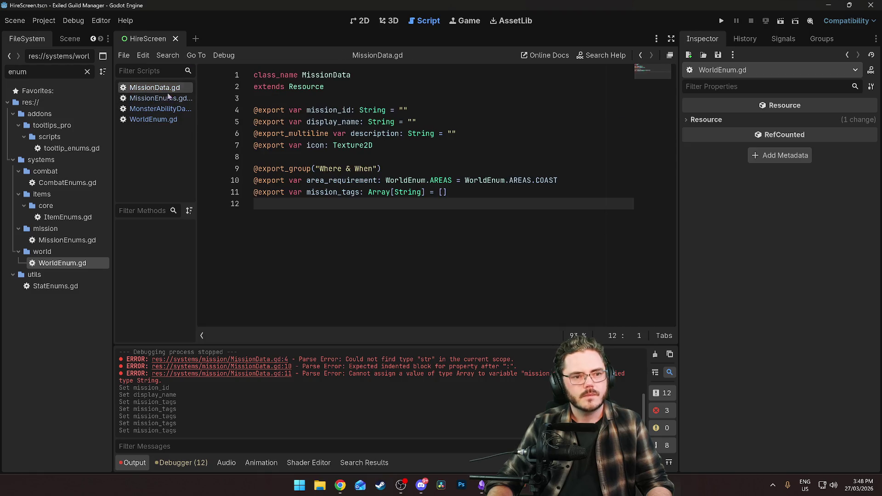
left_click(168, 98)
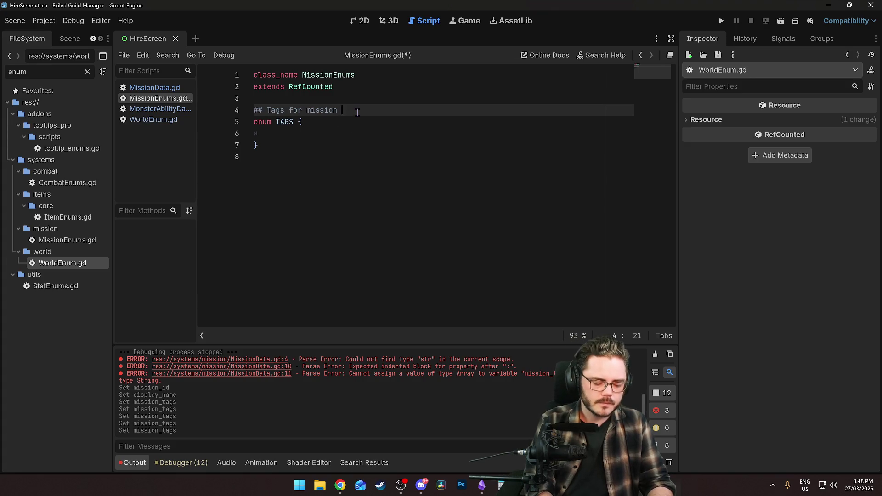
Extend the doc comment to '## Tags for mission selection parameters that *aren't* area/zone.'.
type("selection t")
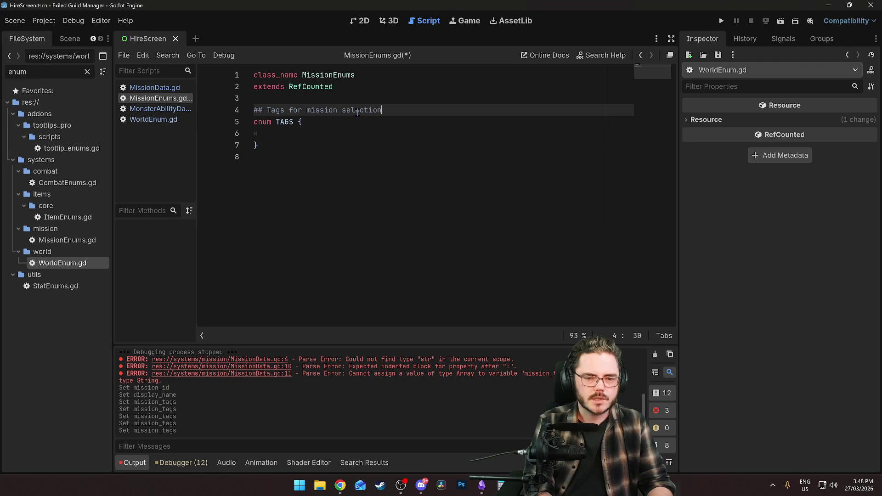
type("hat aren")
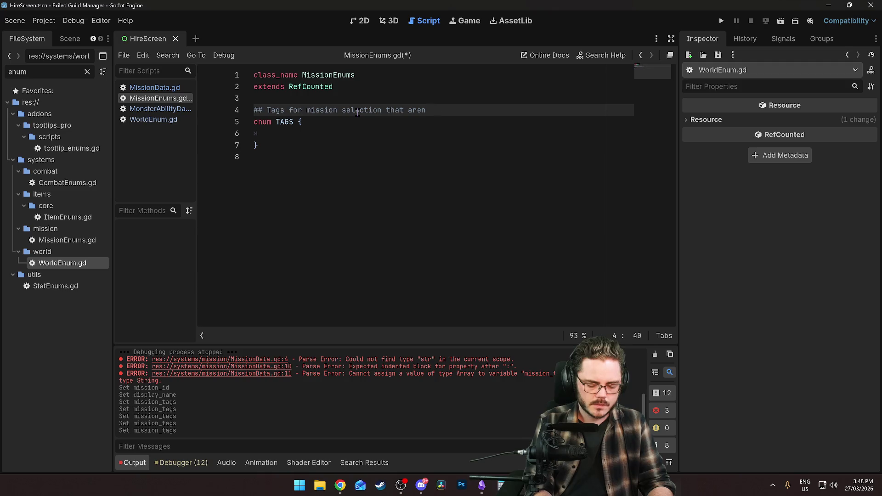
key("BackSpace")
key("BackSpace")
key("BackSpace")
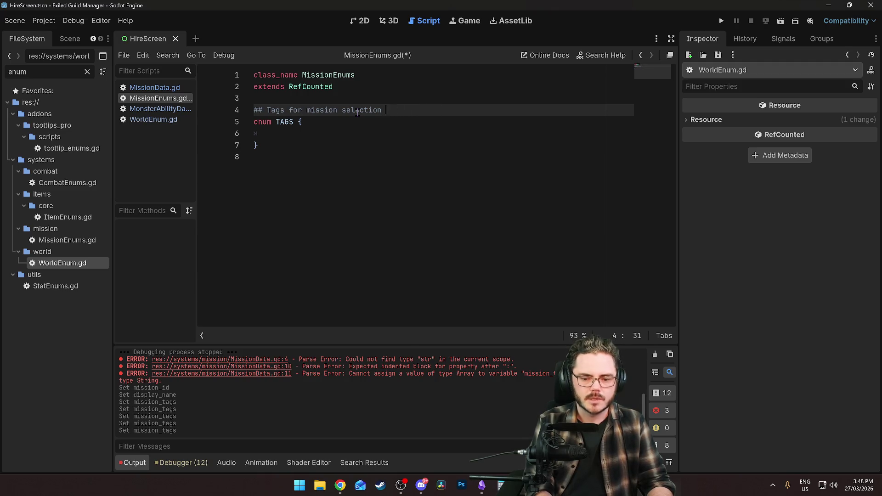
type("arameters ")
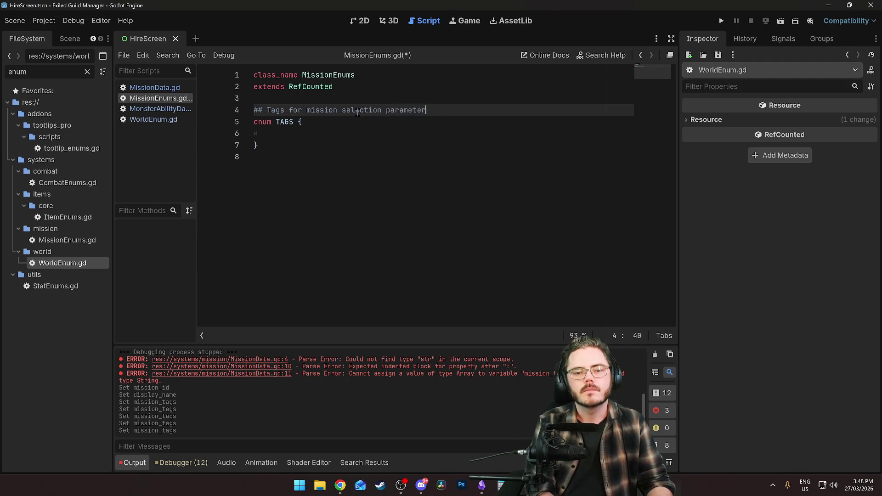
type("that *")
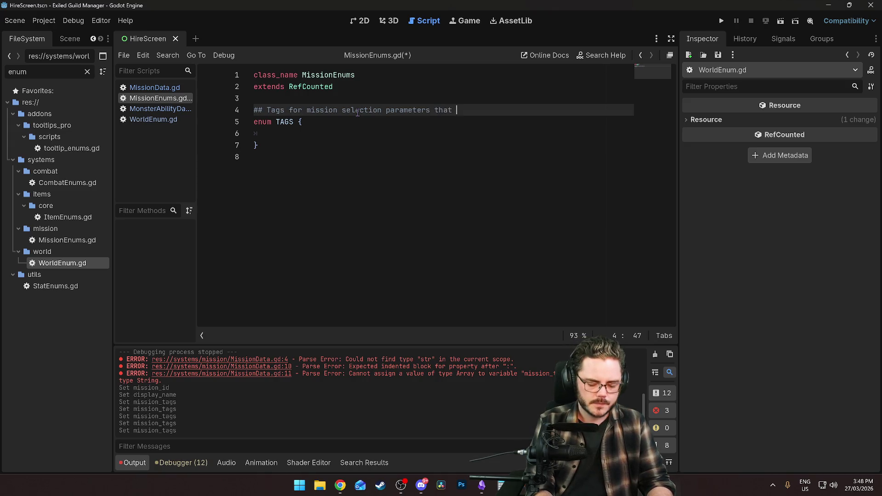
type("aren't")
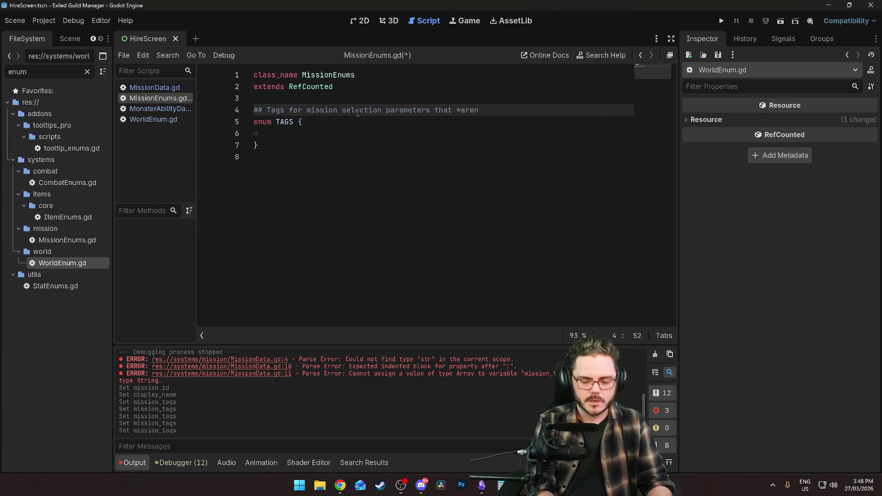
type("* ")
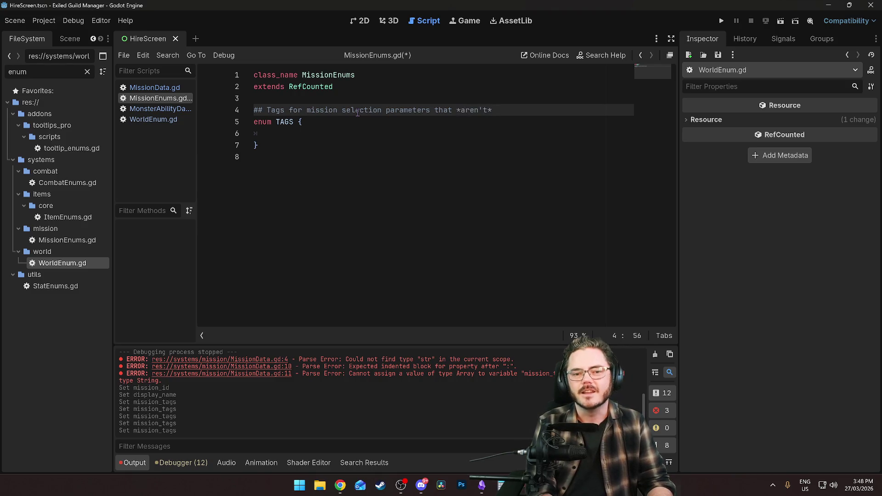
type("area")
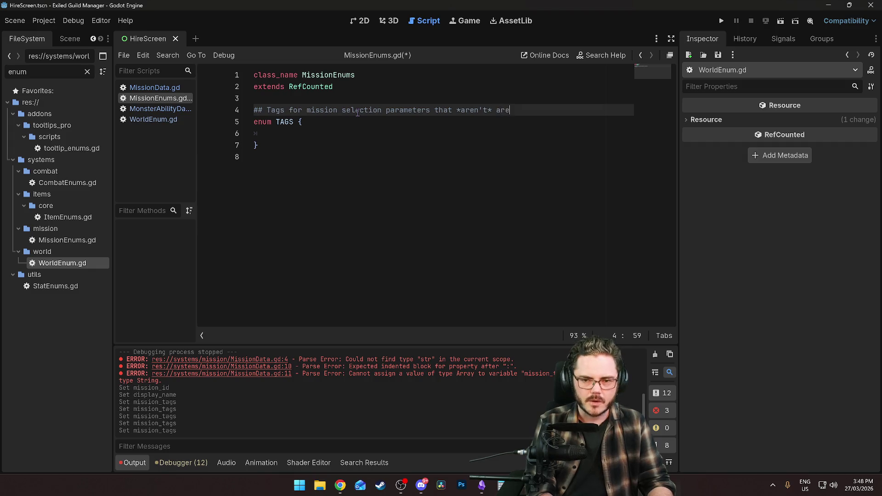
type("/zone.")
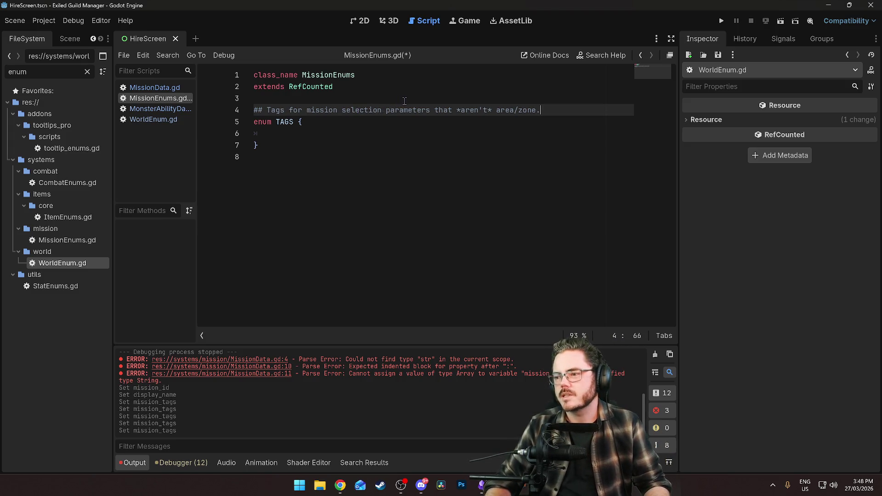
left_click(279, 122)
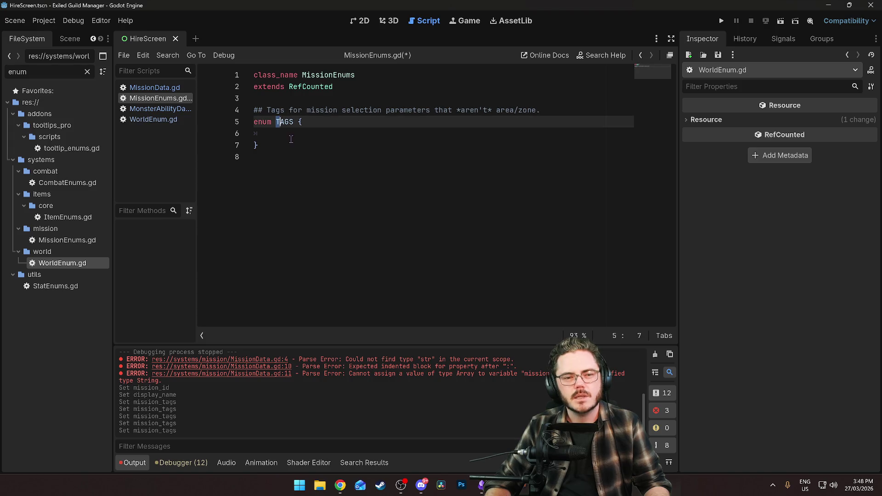
left_click(288, 132)
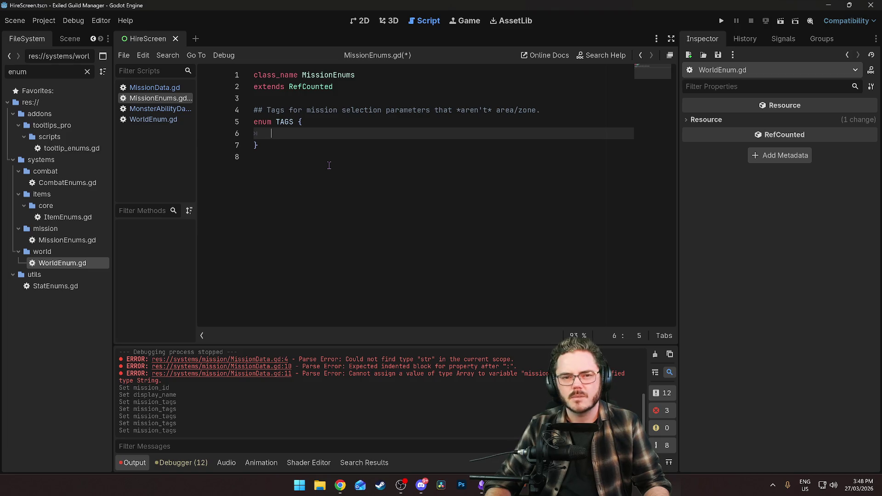
left_click(162, 91)
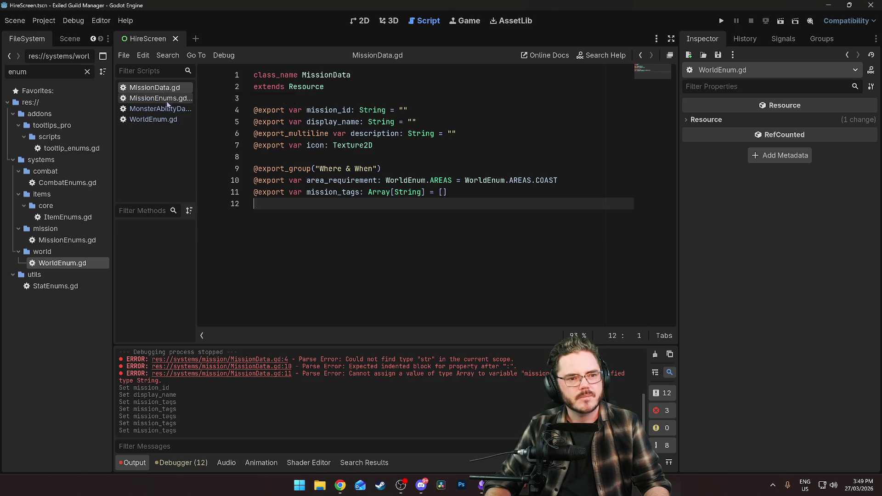
left_click(164, 101)
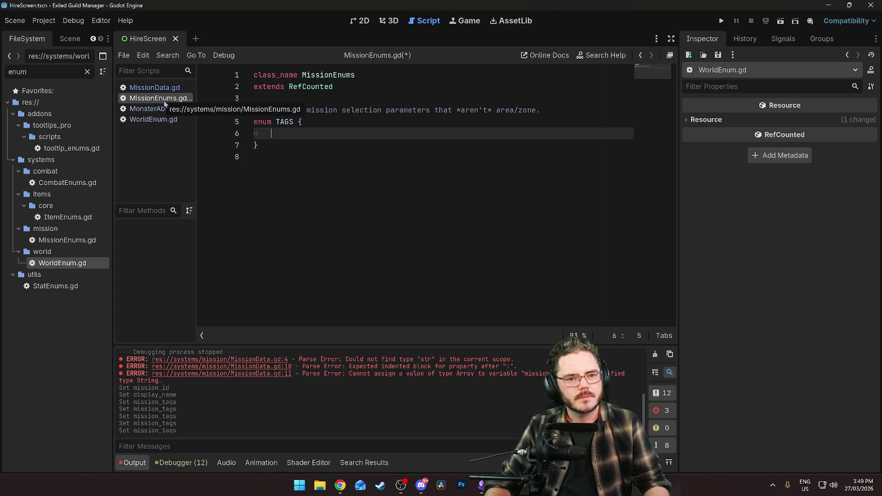
Check MissionData.gd, then put the caret inside the empty TAGS enum body in MissionEnums.gd.
left_click(150, 87)
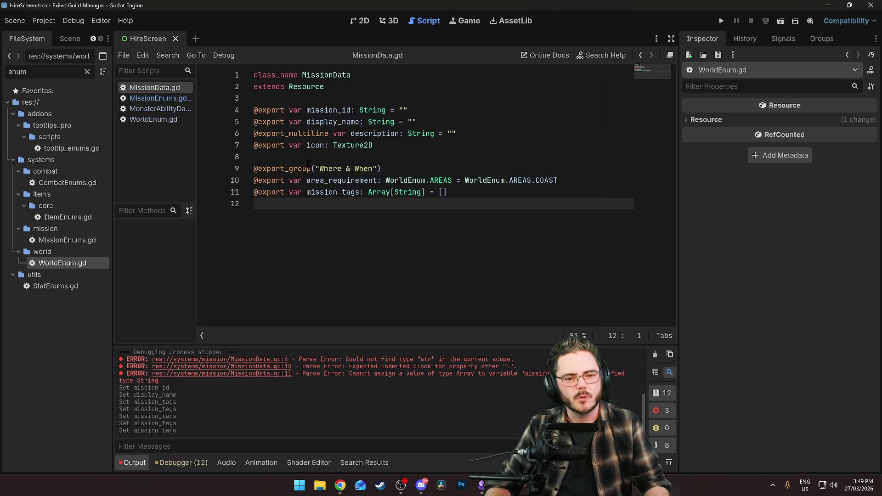
key("alt+Left")
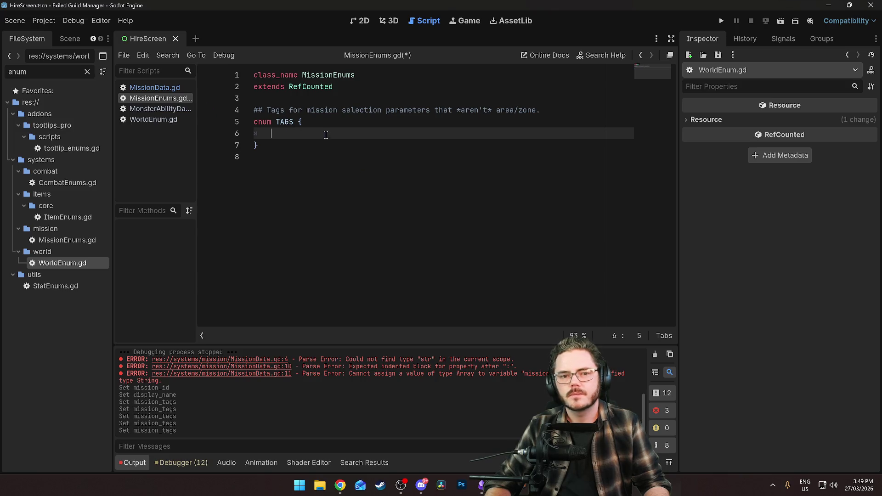
left_click(331, 122)
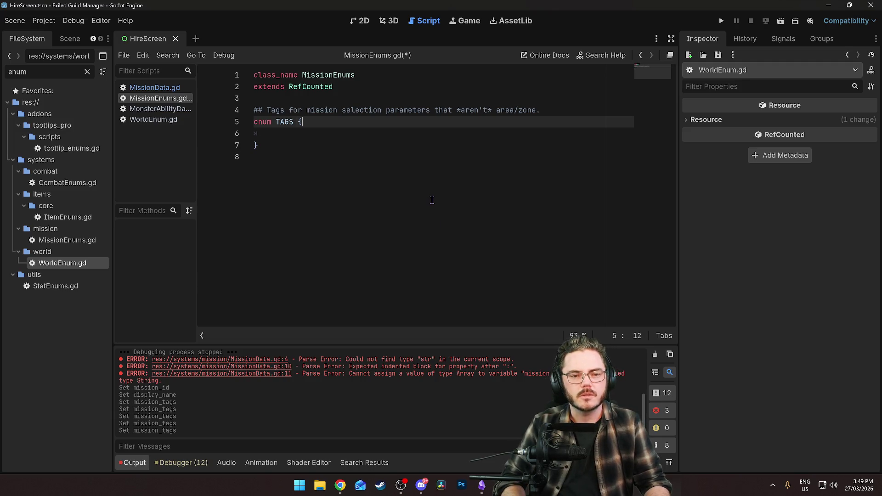
key("Down")
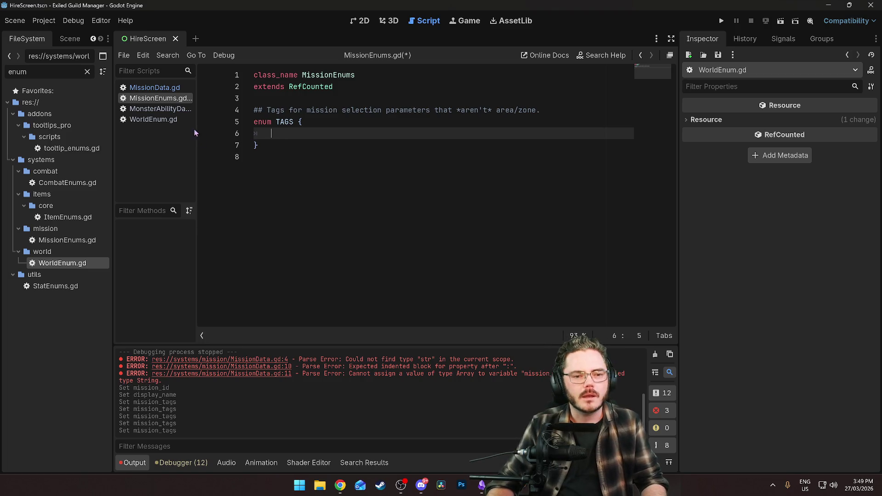
Review WorldEnum.gd's AREAS, then place the caret at MissionData.gd's mission_tags line.
left_click(159, 88)
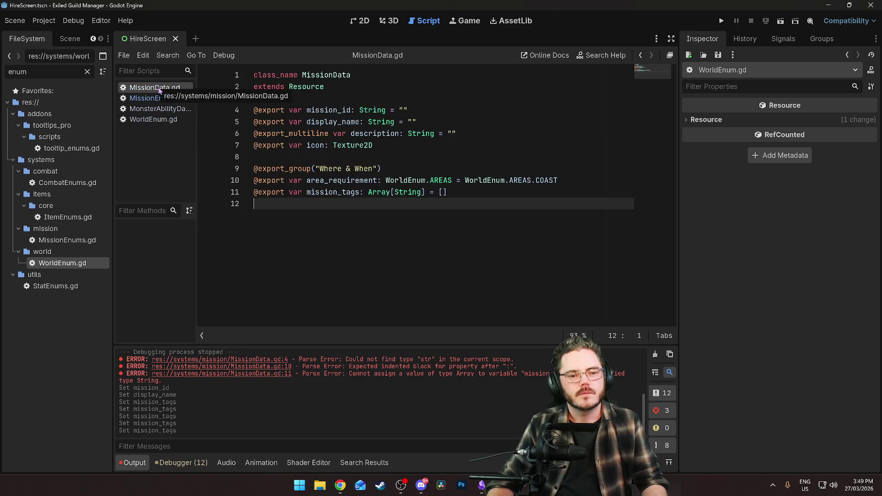
left_click(157, 119)
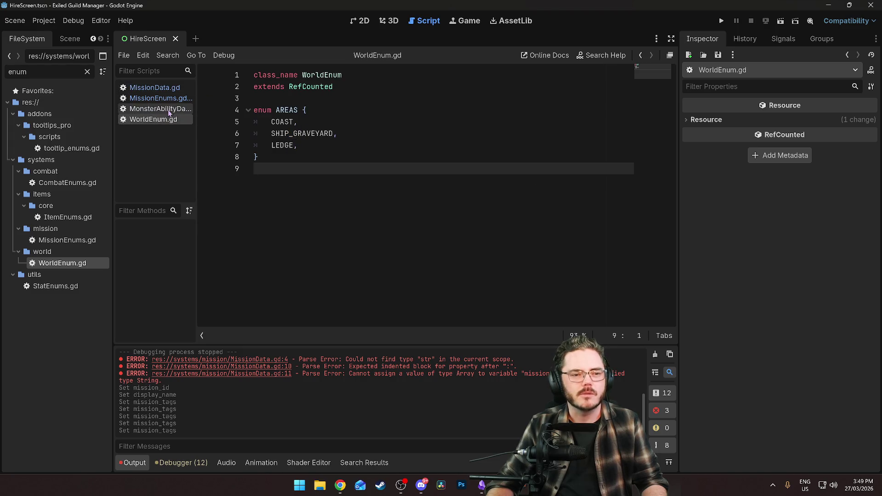
left_click(163, 109)
left_click(161, 98)
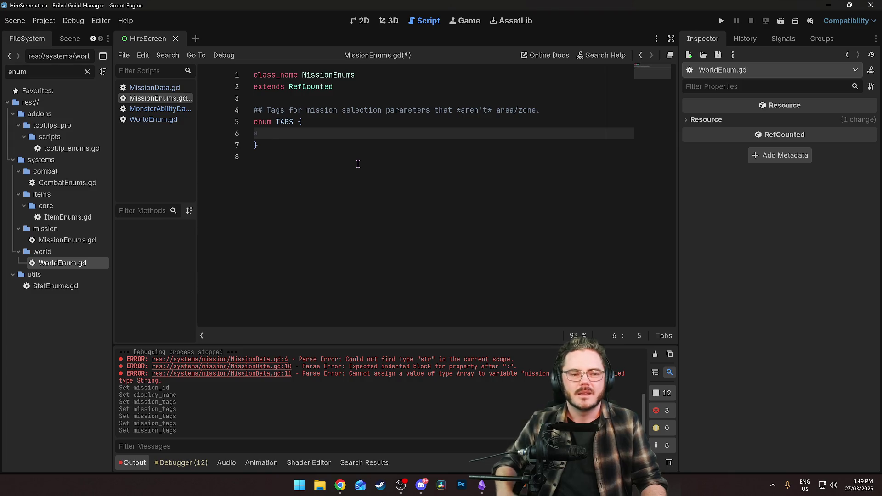
left_click(152, 88)
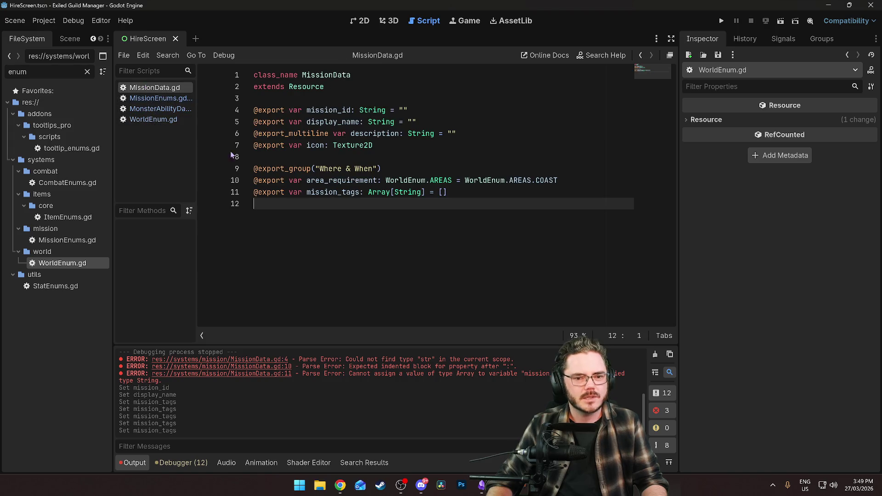
left_click(255, 192)
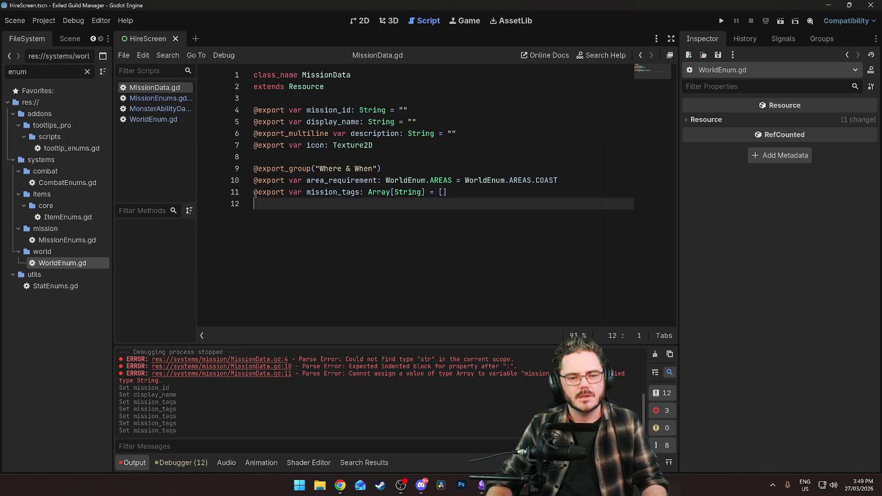
key("Return")
key("Up")
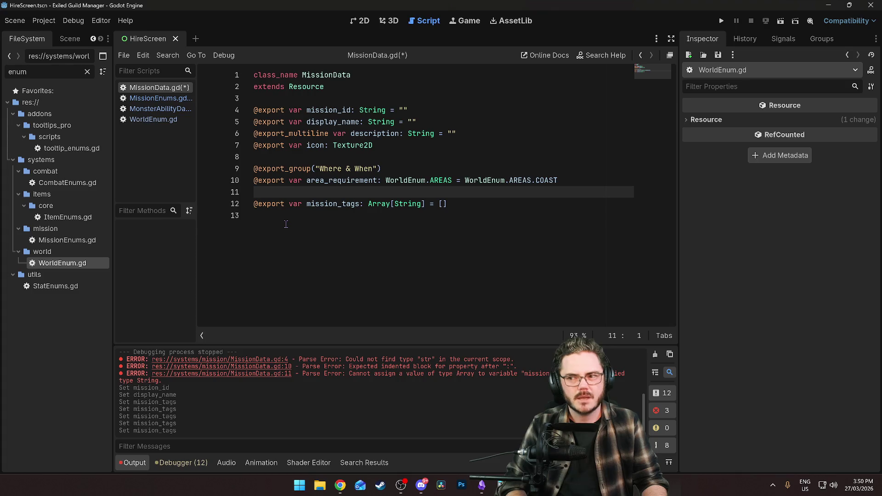
type("export v")
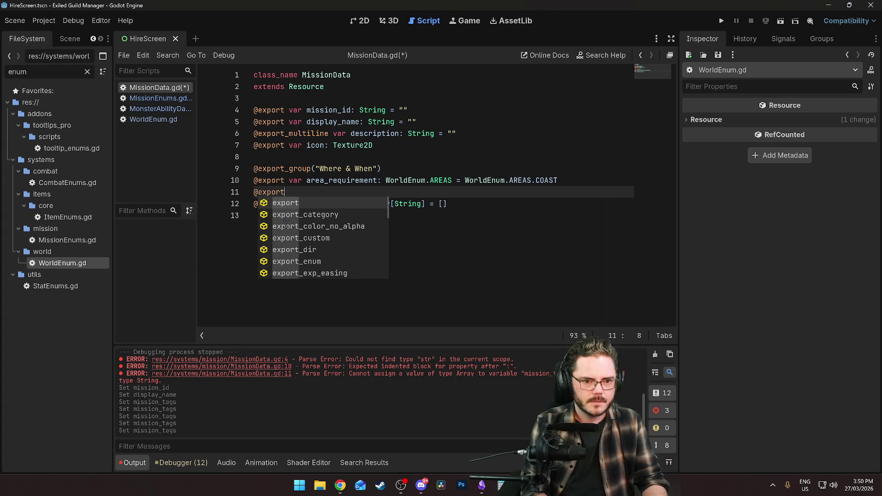
type("ar boss_")
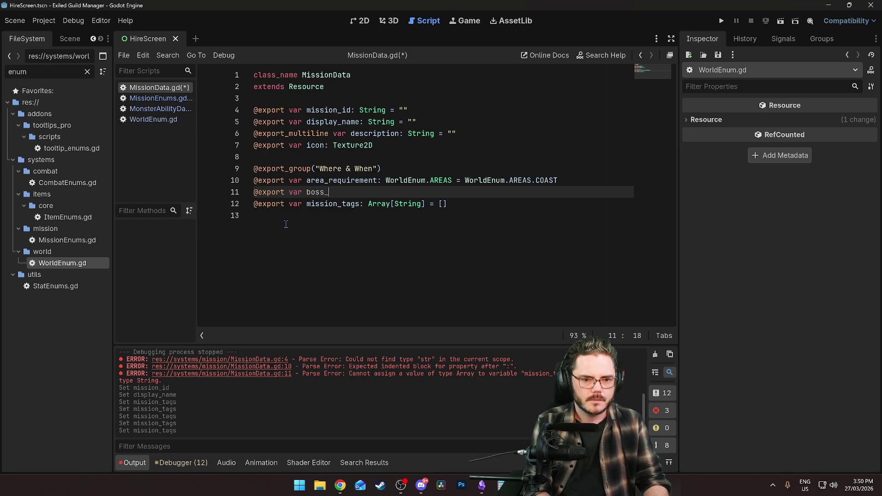
type("mission:")
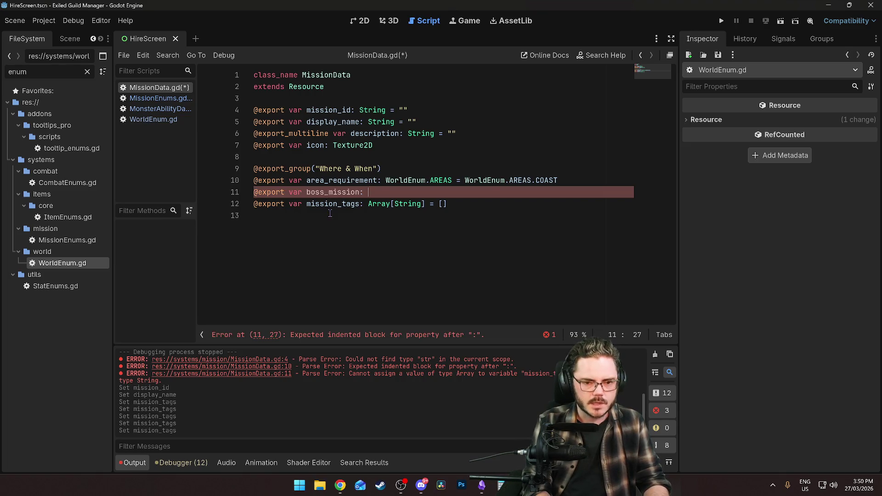
type("bool = f")
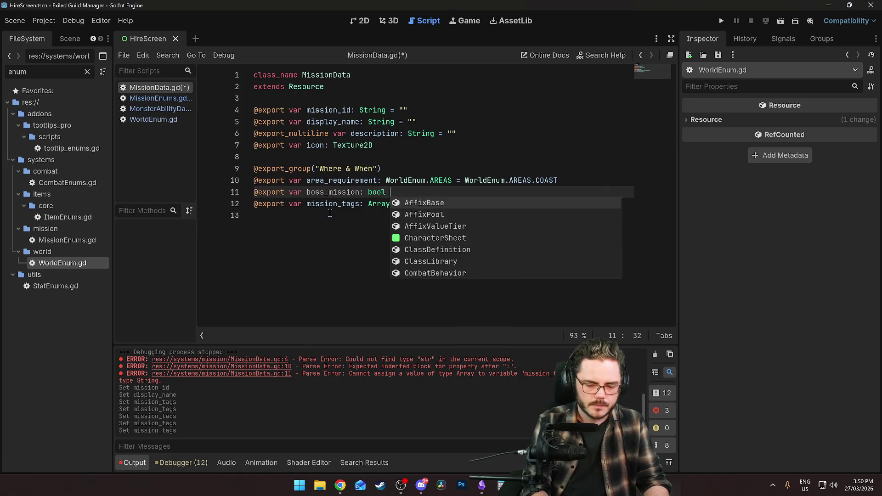
type("alse")
left_click(330, 214)
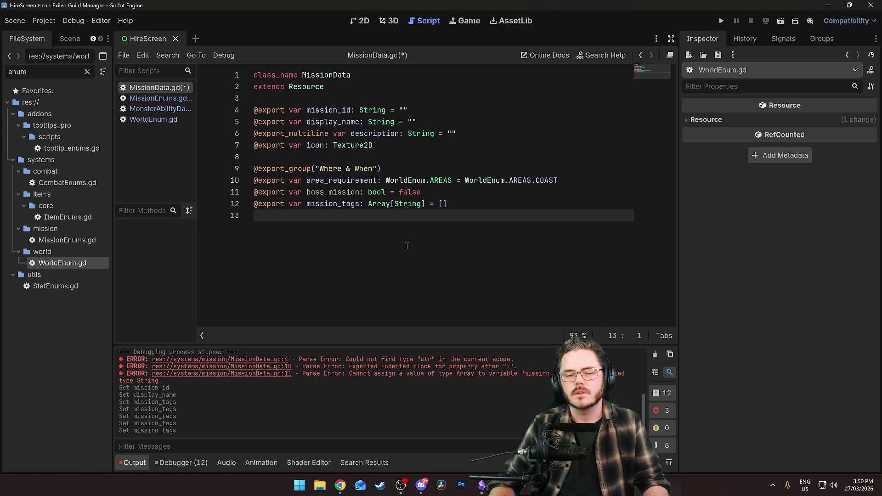
left_click(408, 194)
left_click(401, 276)
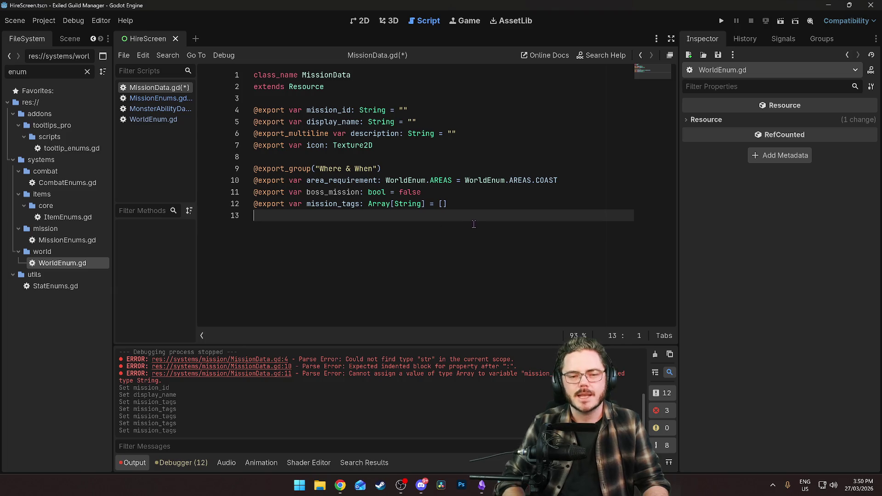
key("Return")
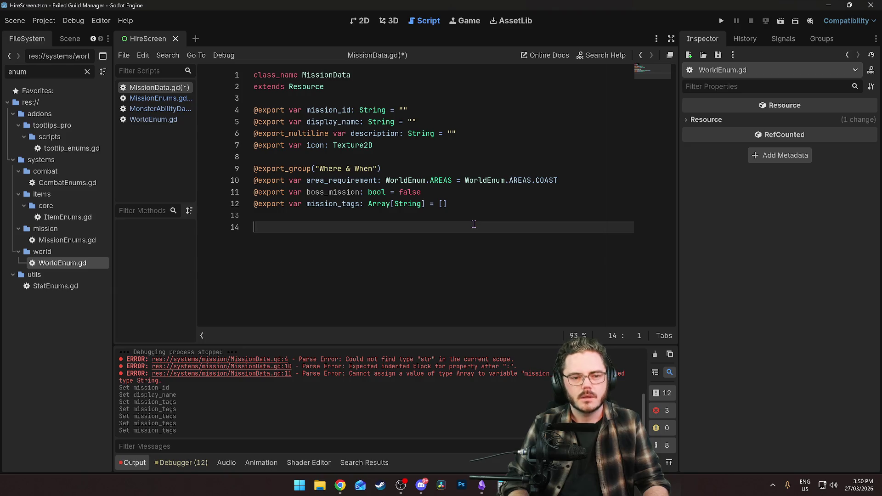
type("@export_groud")
key("BackSpace")
type("p(\"Mission Details\")")
key("Return")
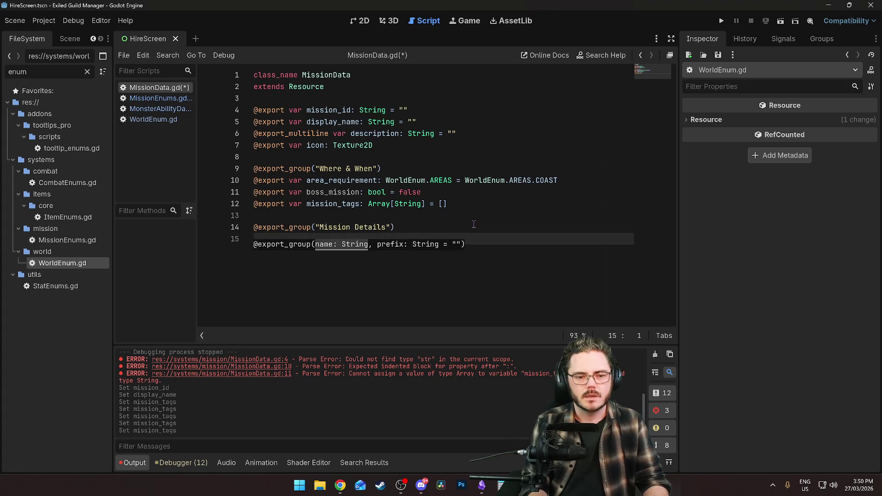
type("@export v")
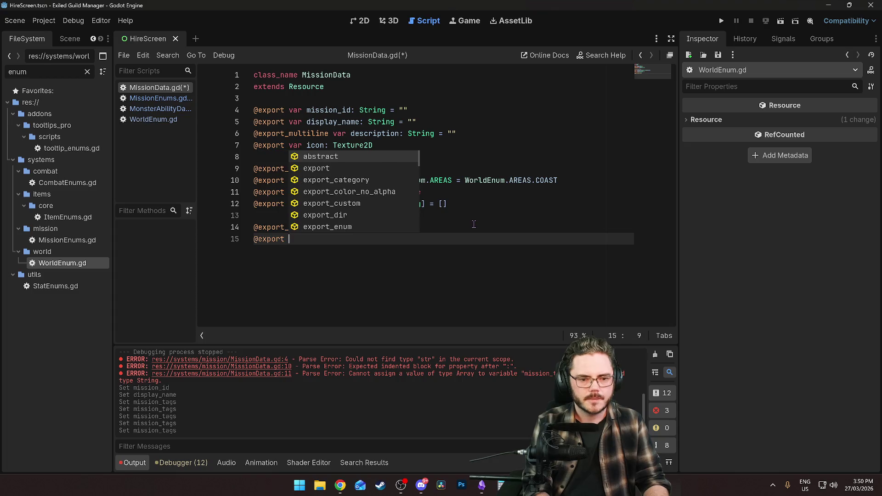
type("ar")
type("ssion_loe")
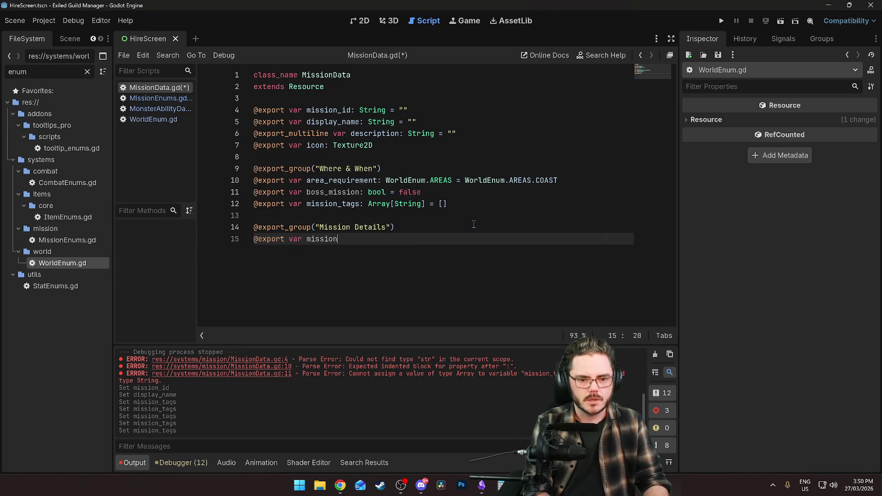
key("BackSpace")
key("BackSpace")
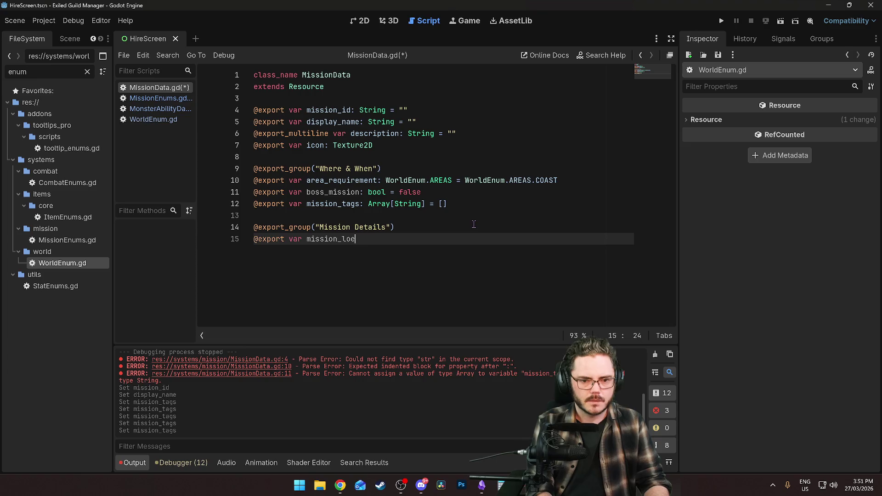
type("ength:")
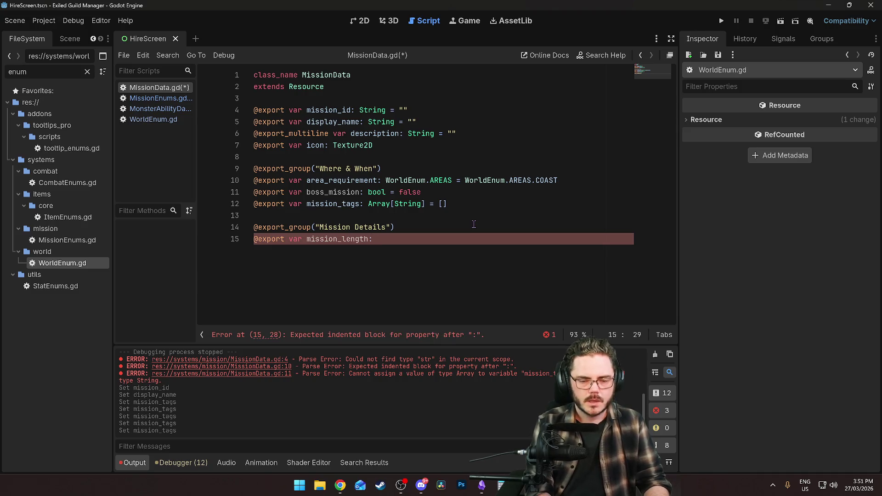
type("int ")
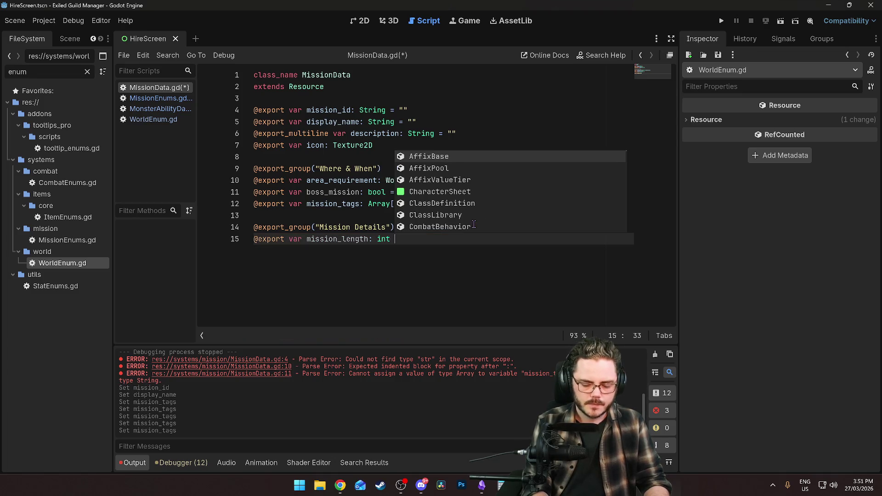
type("= 1")
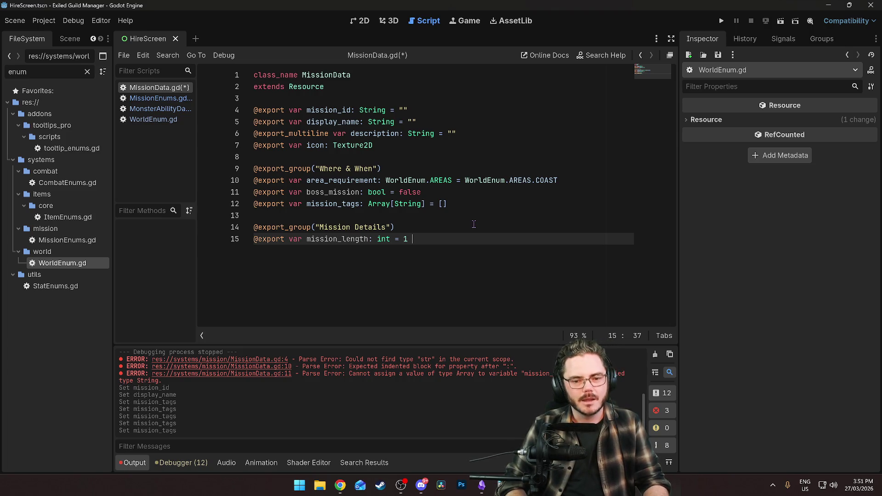
Comment mission_length as '# number of events/encounters in a mission' and save the script.
type("#number of")
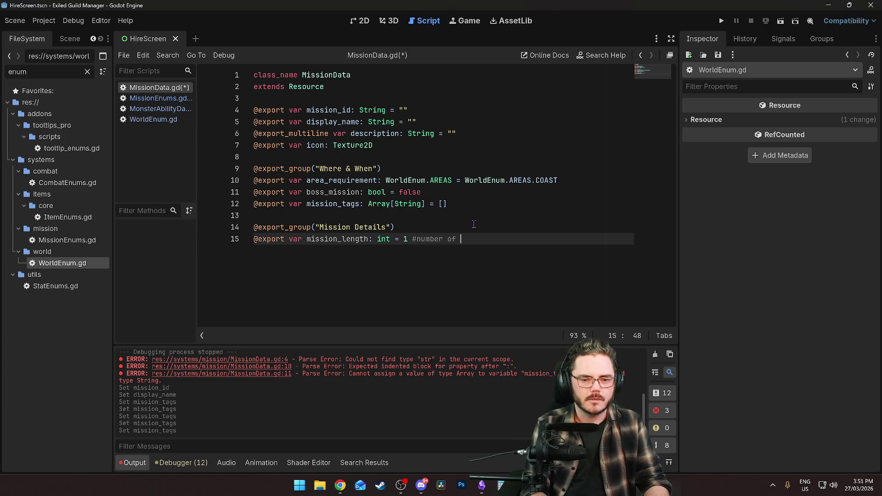
key("ctrl+Right")
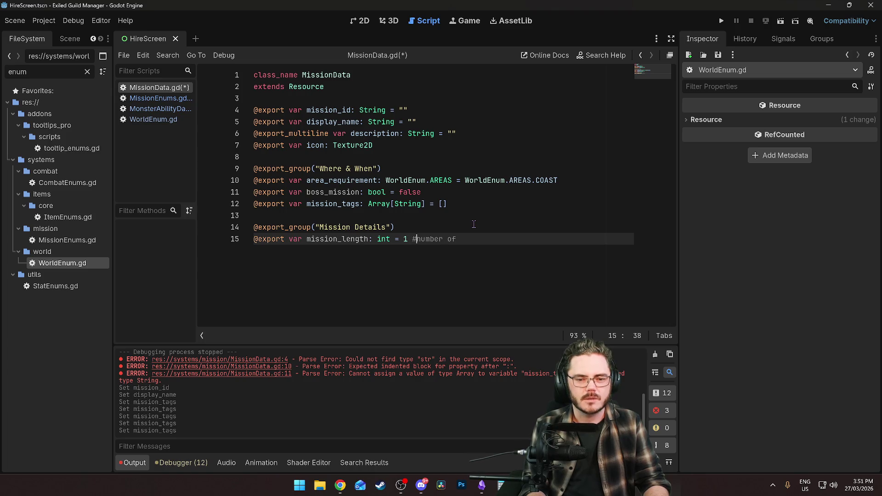
key("ctrl+Right")
key("ctrl+Right")
key("ctrl+Right")
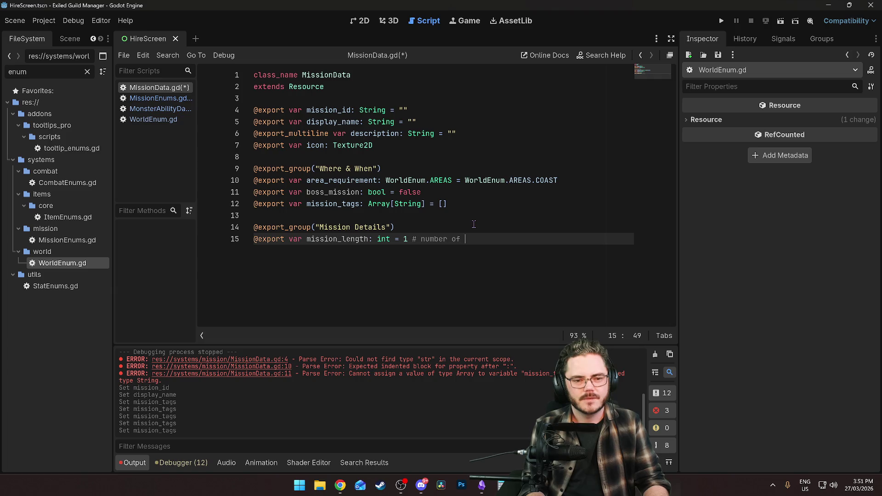
type("events in a mission")
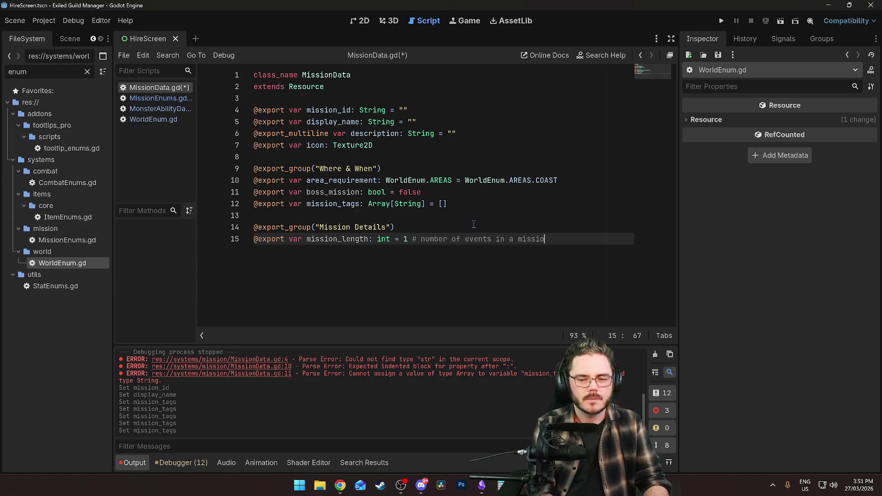
left_click(492, 239)
type("/e")
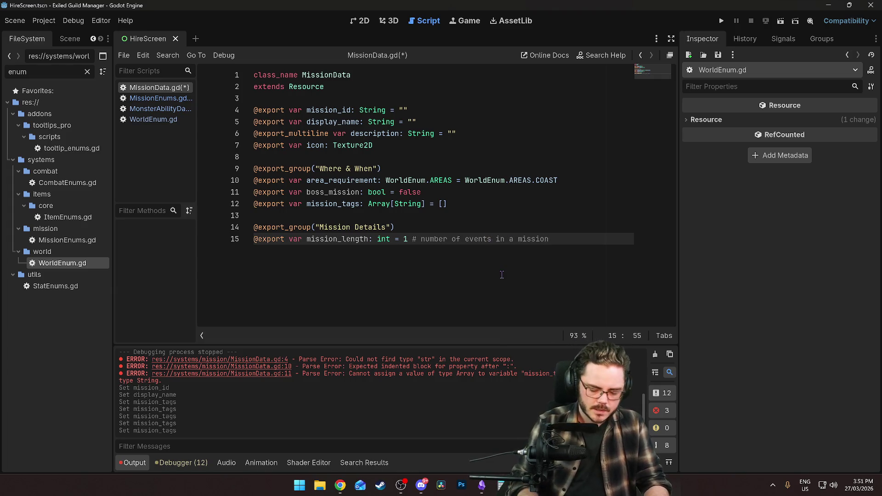
type("ncounters")
key("End")
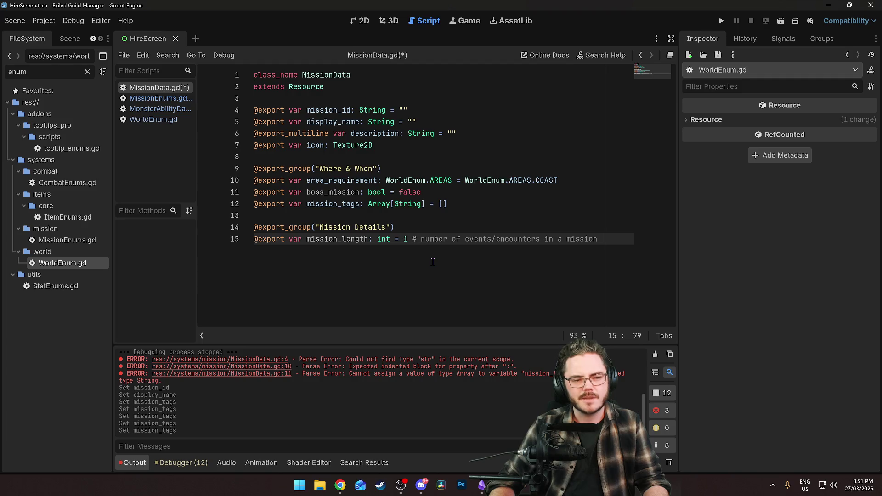
left_click(294, 239)
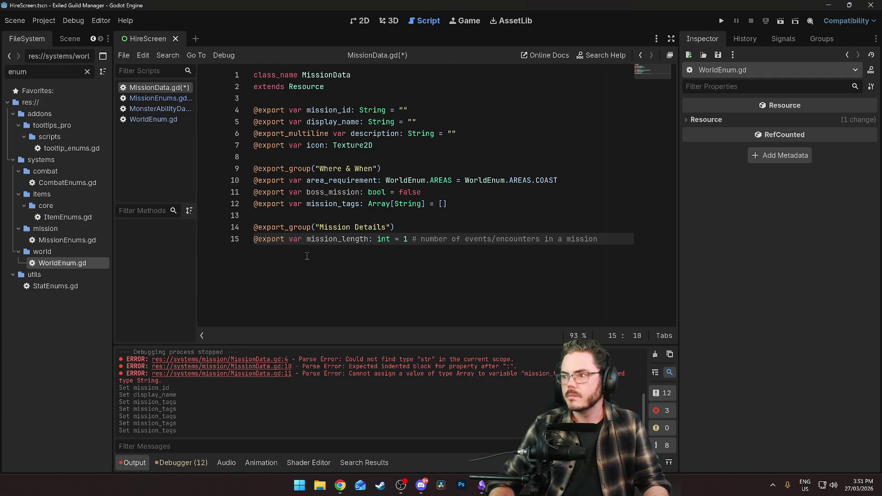
key("End")
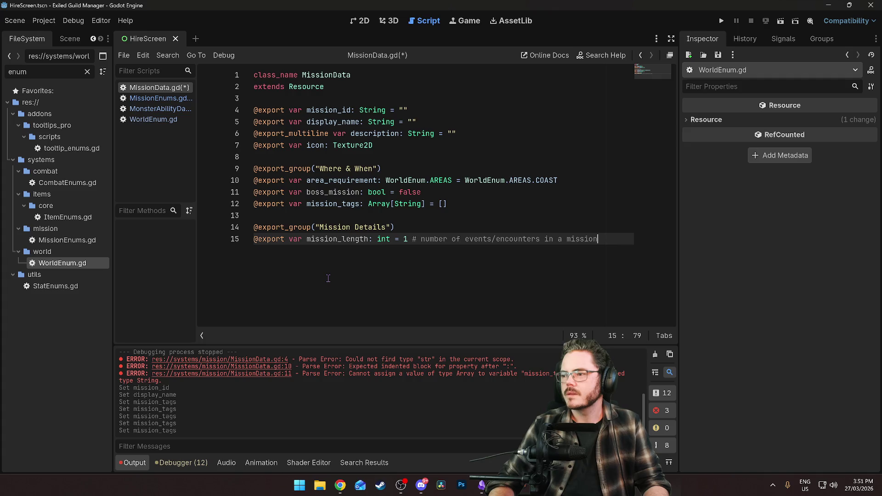
key("ctrl+s")
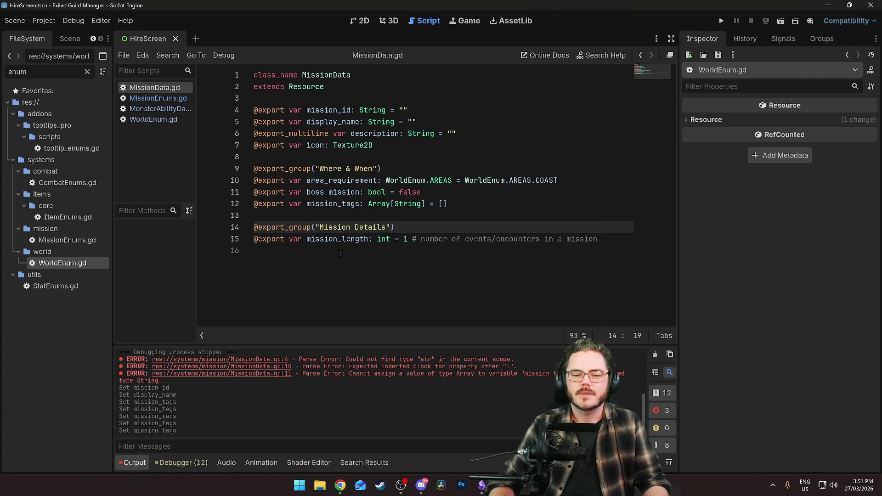
key("Return")
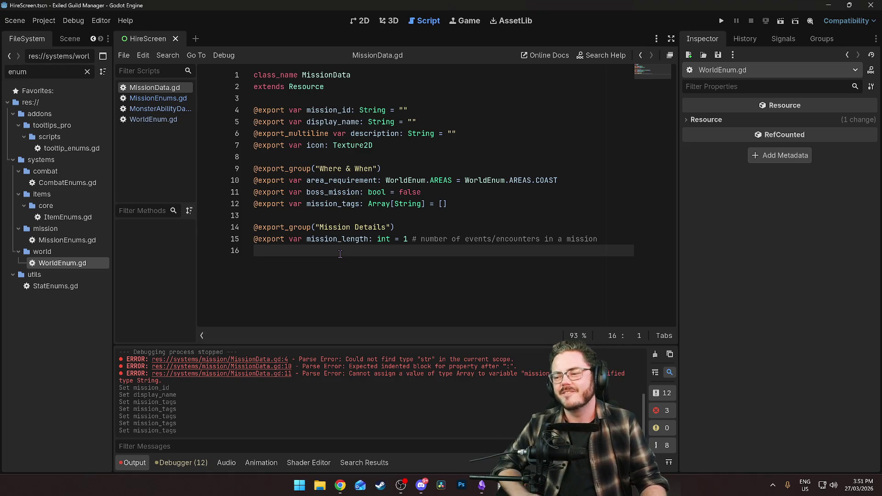
left_click(338, 236)
left_click(372, 217)
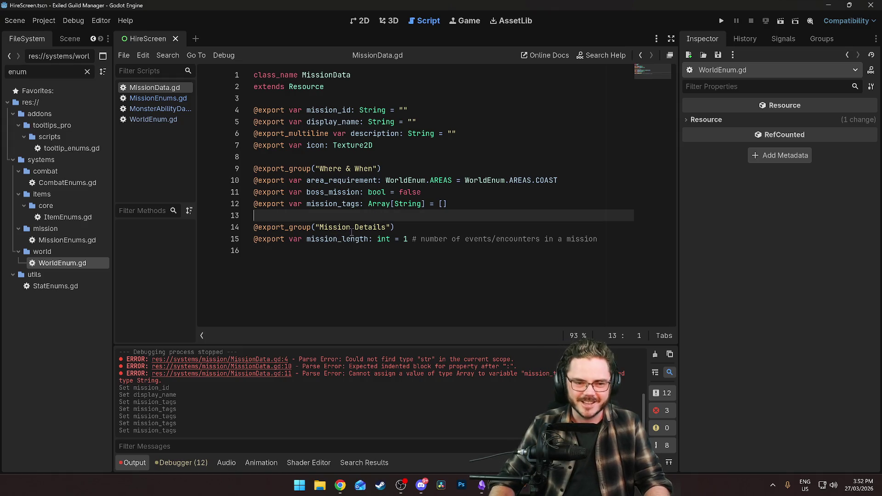
left_click(307, 251)
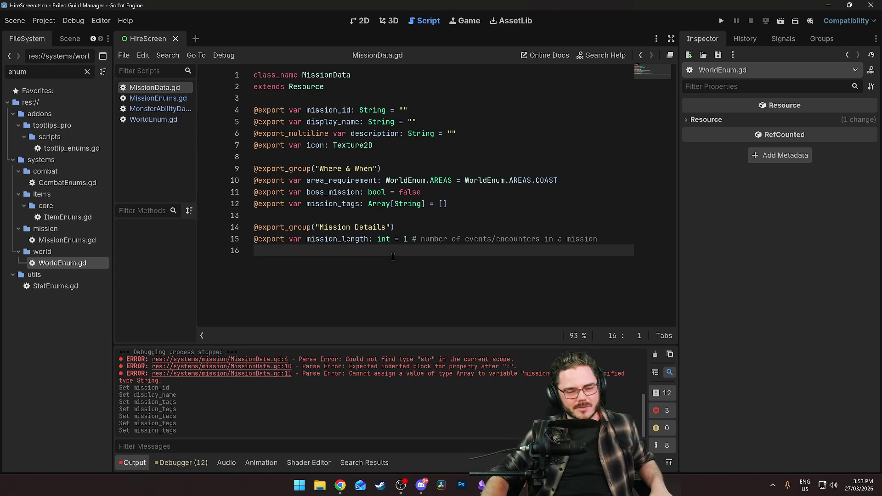
left_click(454, 222)
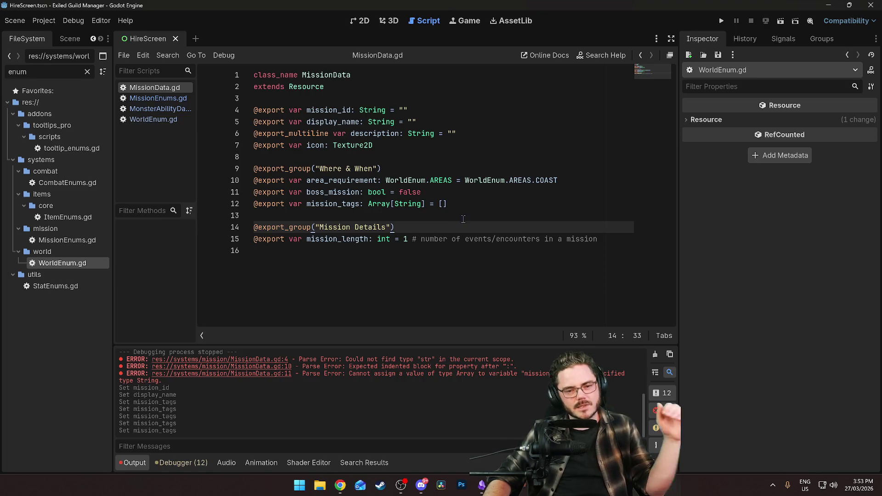
Point out the Mission Details lines, then swap the 'enum' file filter for 'debug'.
left_click(457, 218)
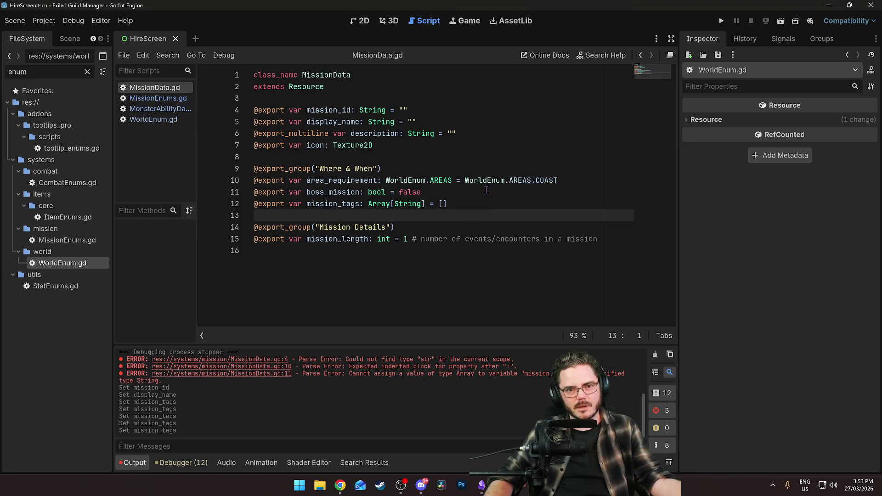
mouse_move(475, 180)
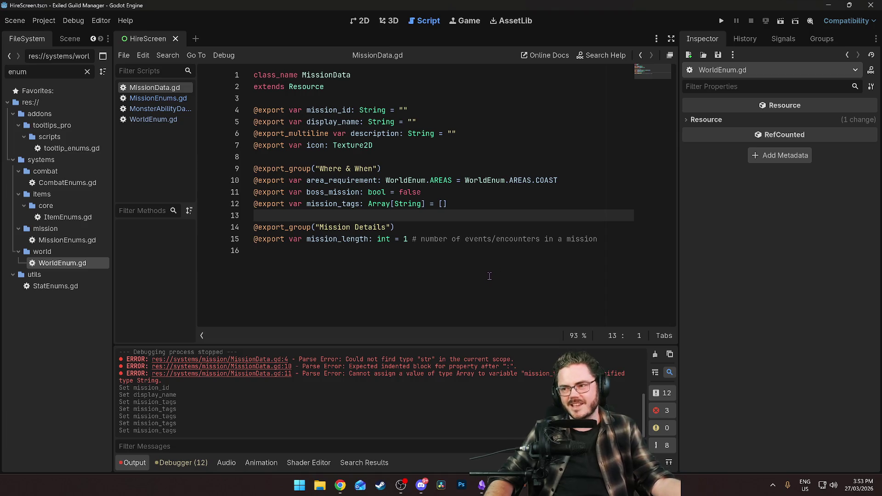
left_click(481, 231)
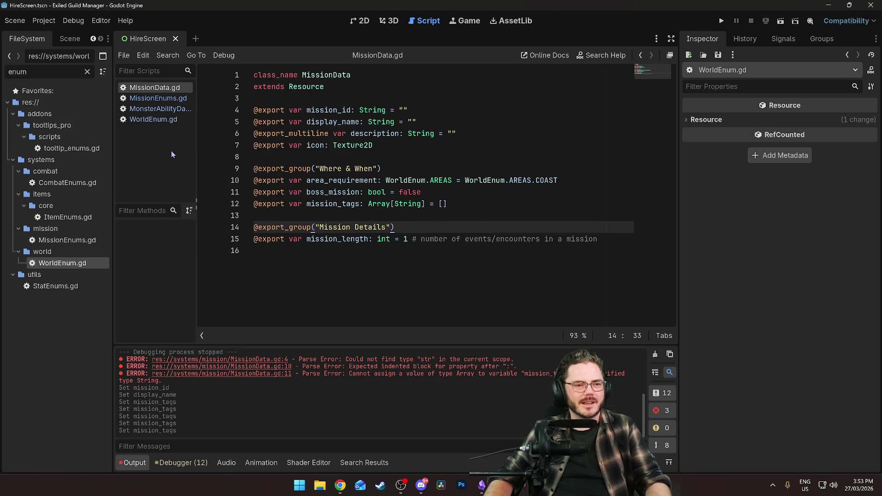
left_click(87, 72)
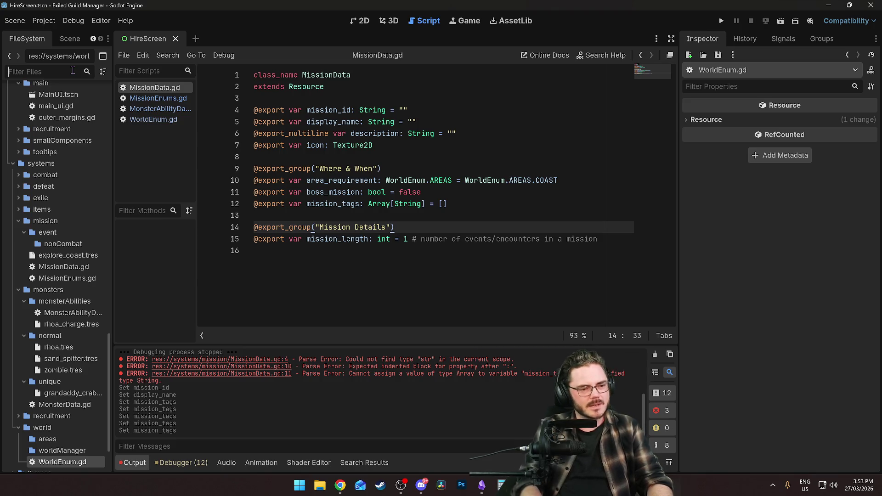
type("de")
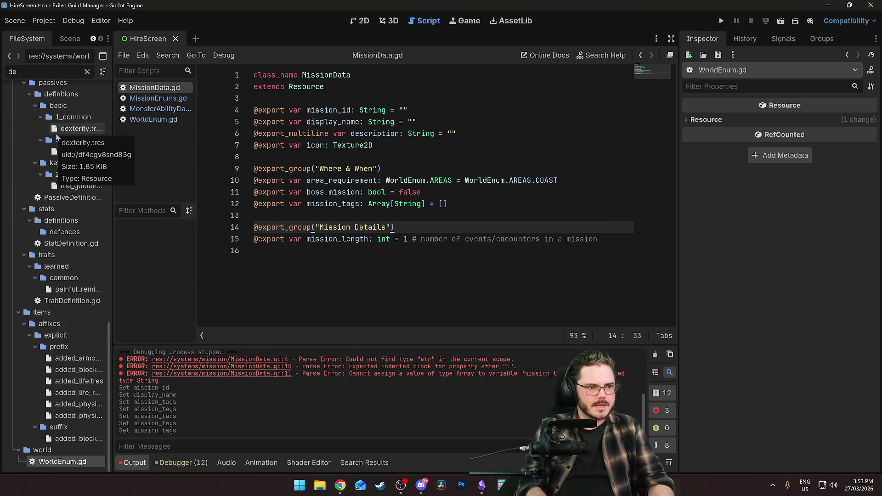
type("bu")
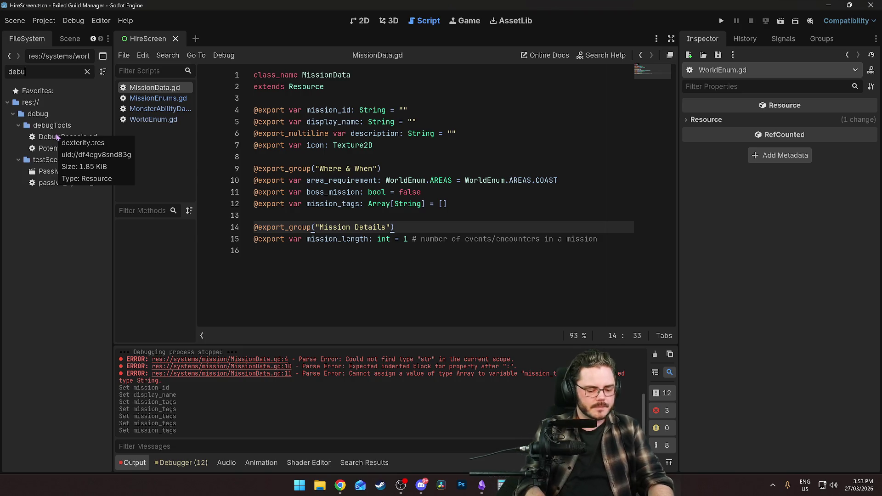
type("g")
Locate debug/testScenes in the full project tree and open the DefeatSystemTest scene.
left_click(79, 157)
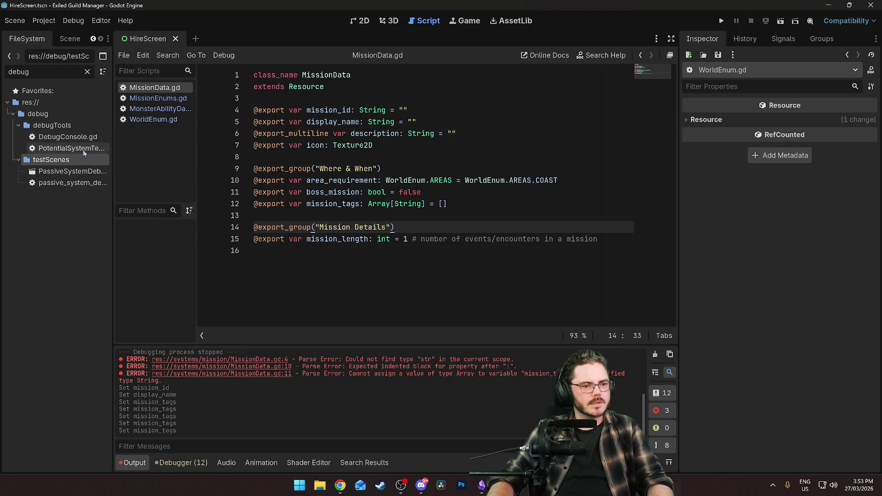
left_click(87, 72)
scroll(67, 301, "down", 3)
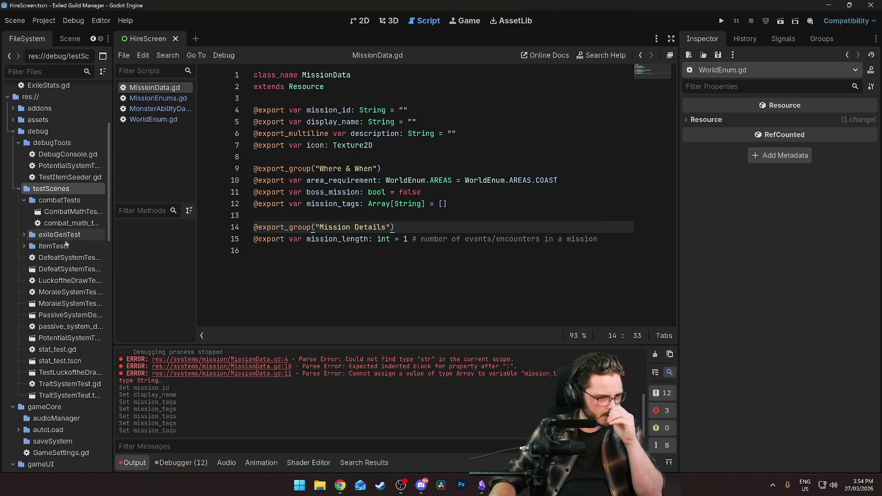
double_click(72, 270)
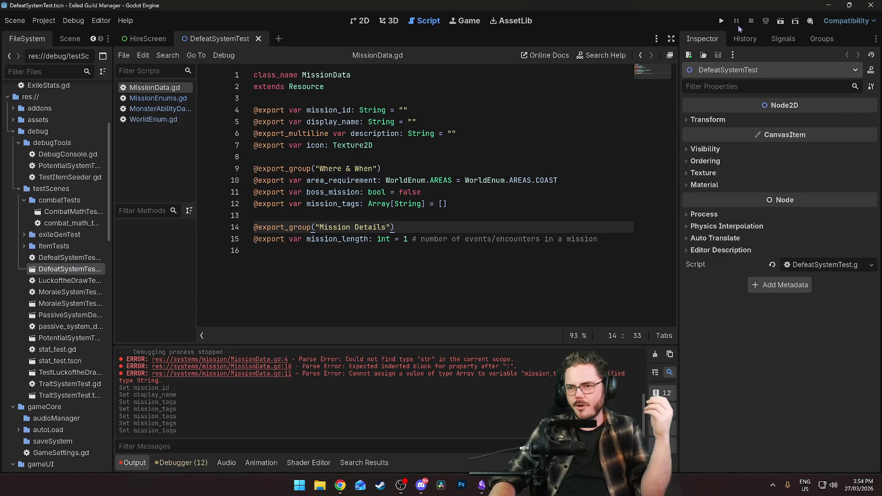
Run DefeatSystemTest, enlarge the Output panel, and rerun it to see the full test log.
left_click(780, 23)
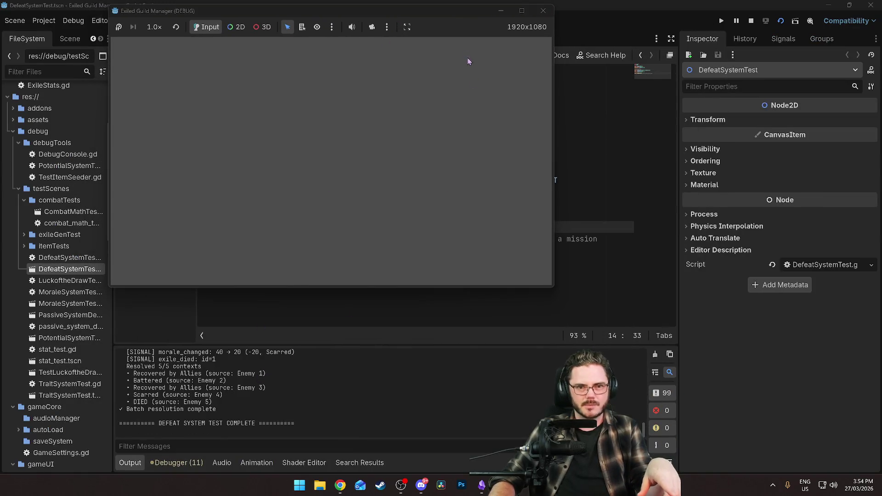
left_click(546, 11)
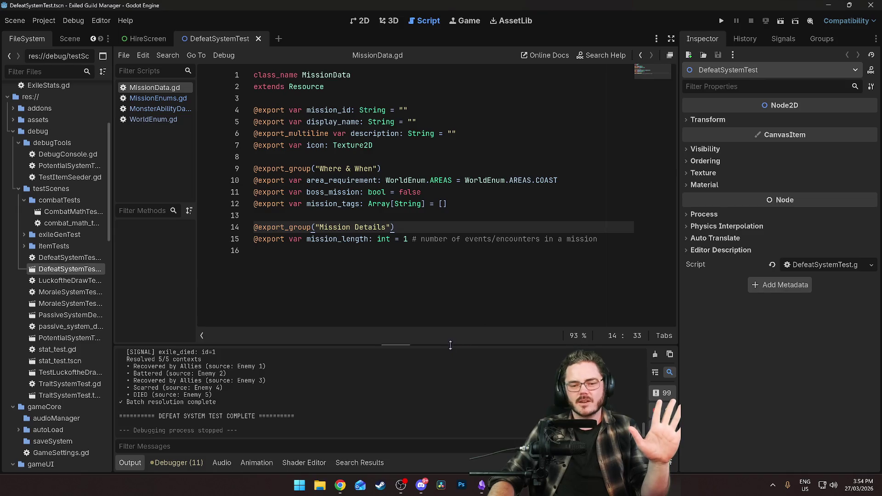
left_click_drag(433, 344, 433, 154)
left_click(781, 21)
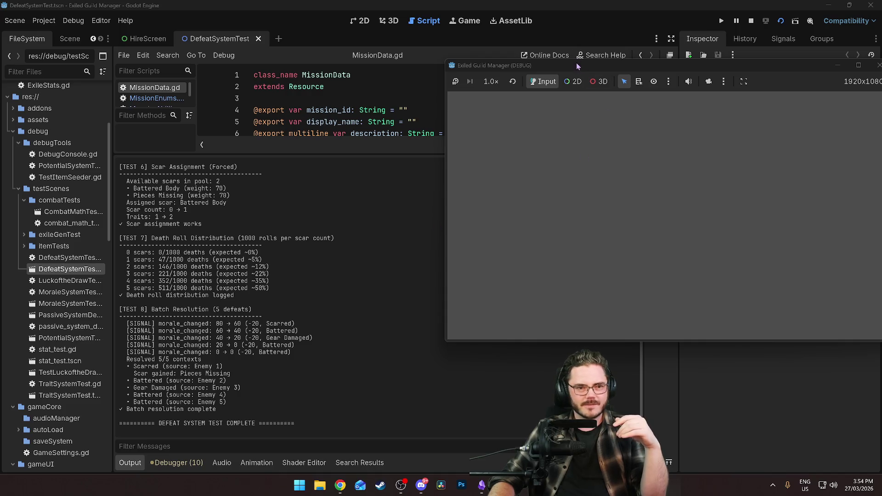
left_click(878, 66)
scroll(247, 286, "up", 5)
scroll(247, 286, "up", 4)
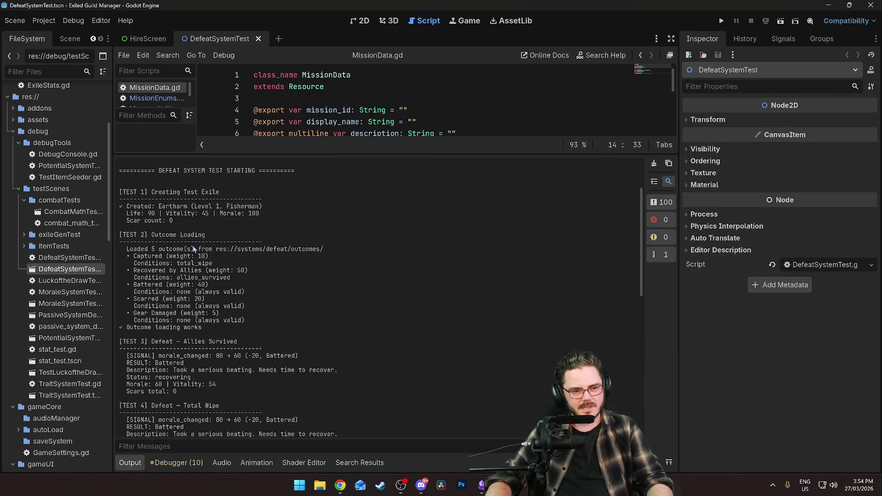
scroll(165, 188, "down", 2)
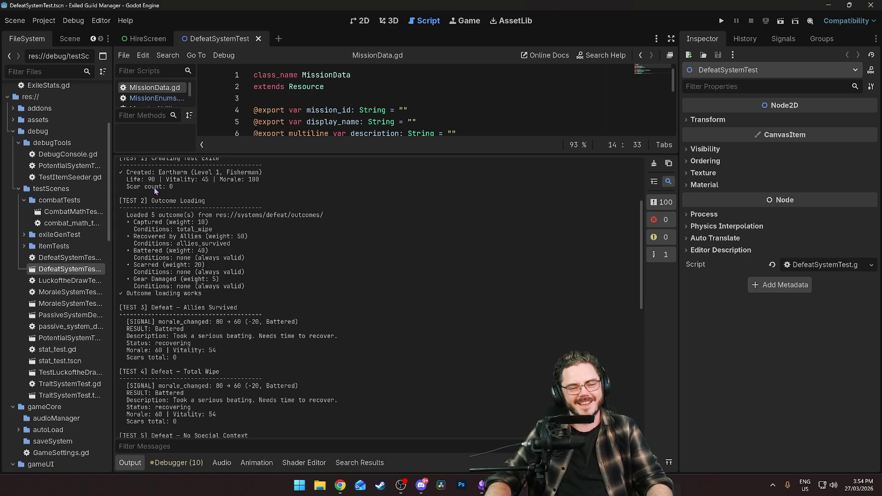
left_click_drag(158, 215, 210, 273)
left_click(210, 273)
scroll(246, 286, "down", 5)
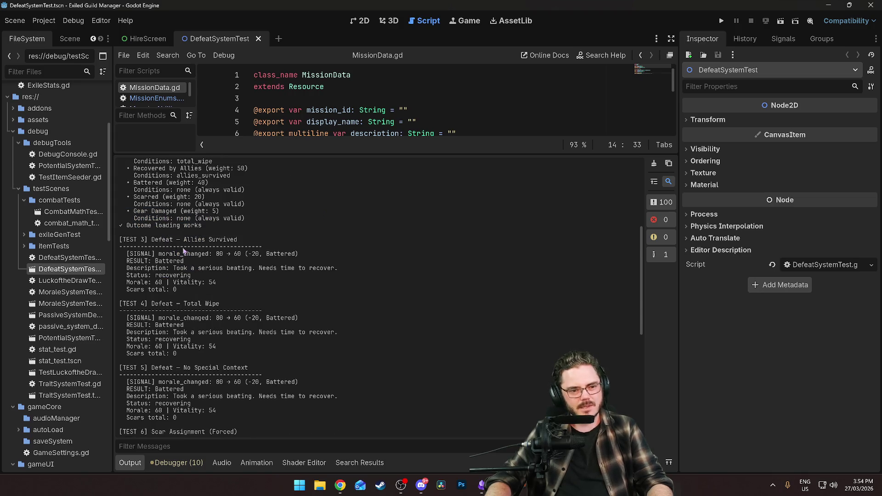
scroll(232, 253, "up", 2)
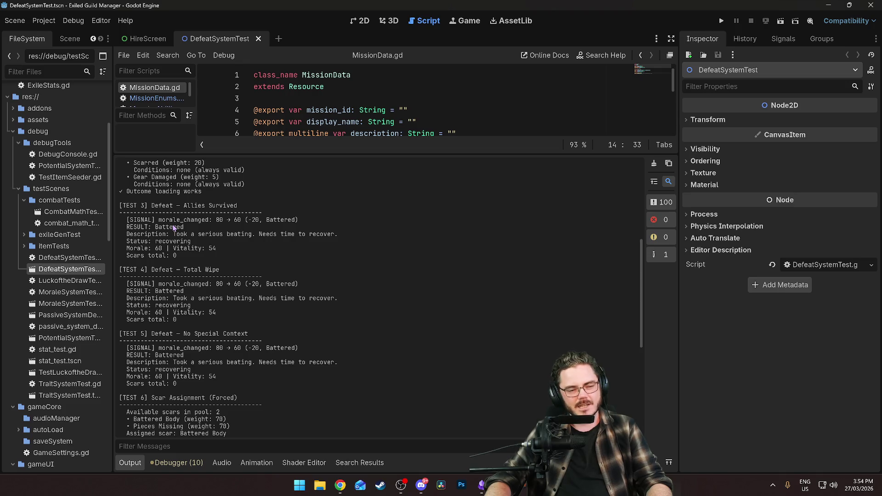
left_click_drag(120, 205, 252, 210)
left_click(253, 211)
left_click_drag(198, 221, 299, 220)
left_click(307, 221)
mouse_move(126, 227)
left_mouse_down()
mouse_move(177, 220)
mouse_move(193, 228)
left_mouse_up()
left_click(208, 236)
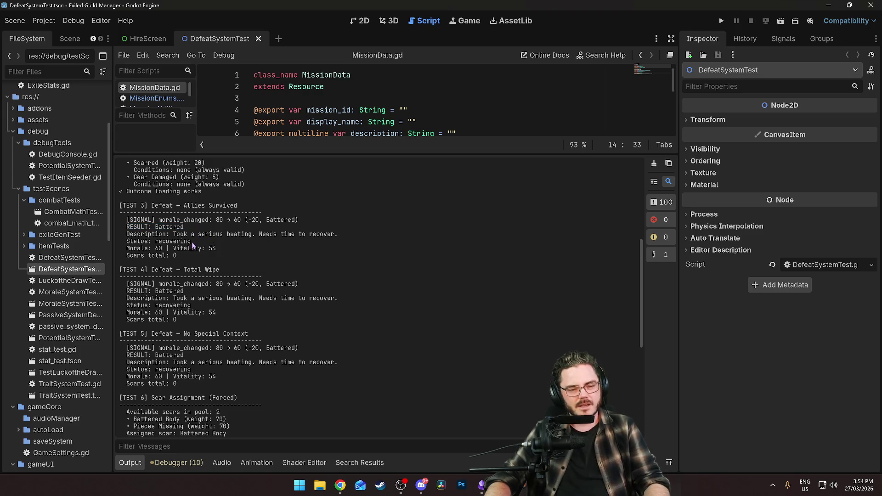
triple_click(183, 235)
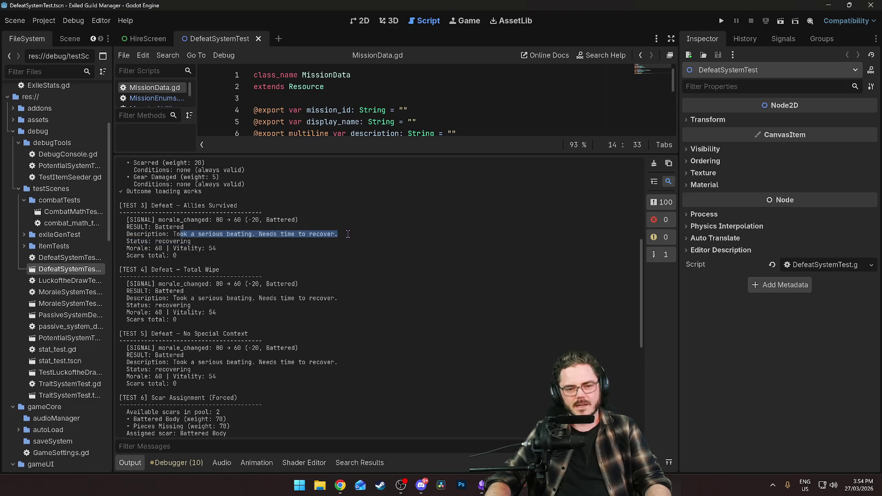
left_click(193, 249)
left_click_drag(152, 242, 195, 234)
left_click(189, 250)
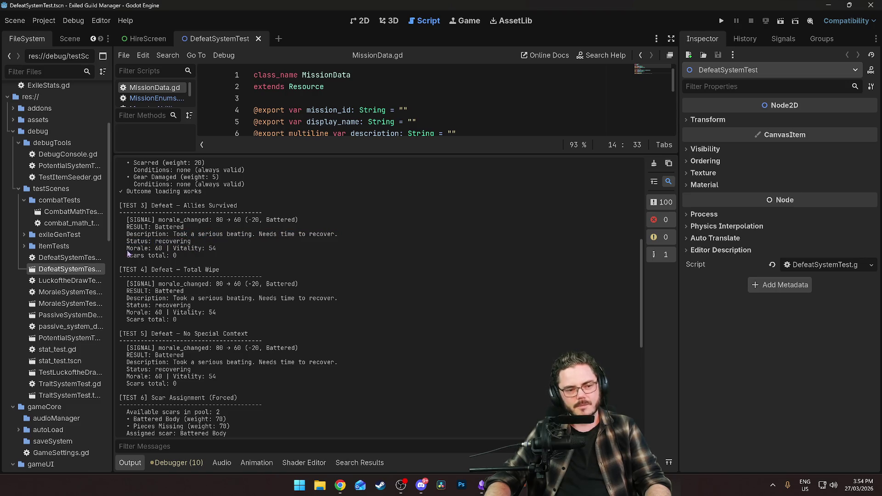
scroll(196, 267, "down", 3)
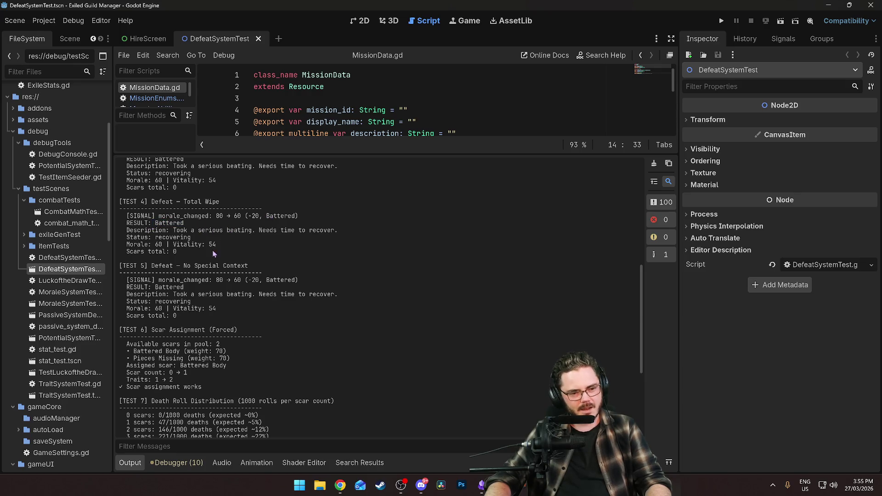
scroll(188, 281, "down", 2)
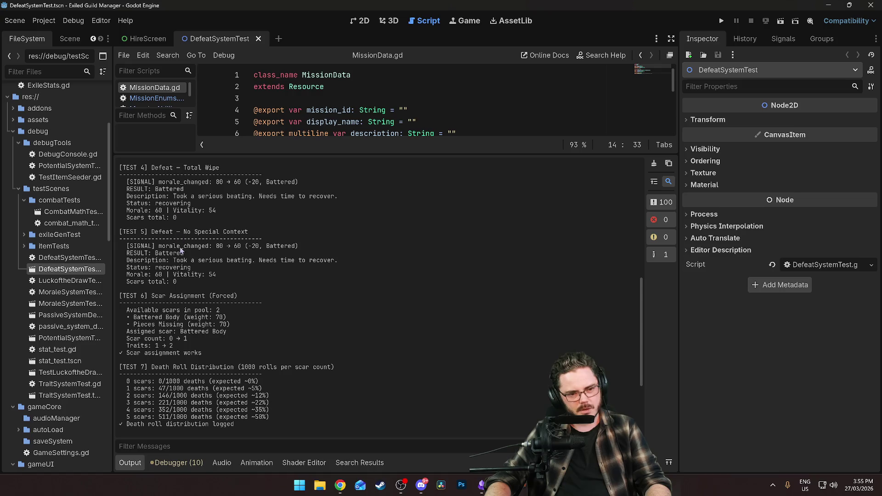
scroll(227, 248, "down", 4)
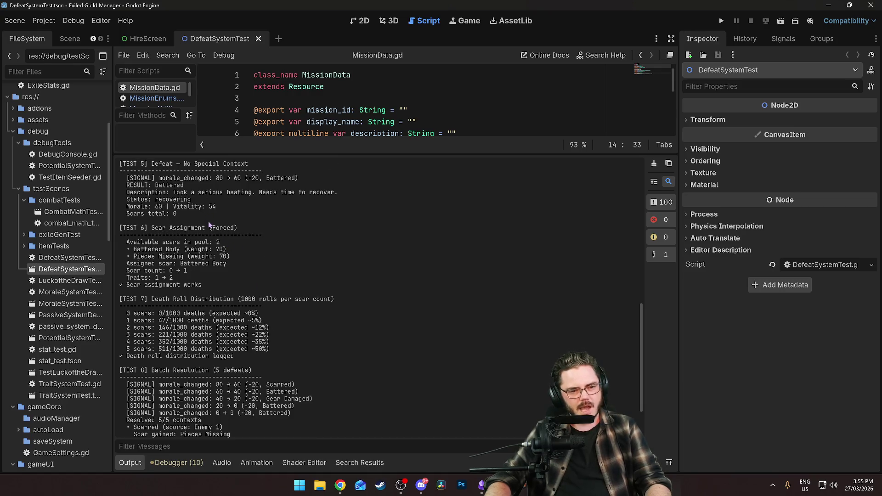
Launch and stop the game, then rerun DefeatSystemTest and scroll up through its log.
left_click(721, 21)
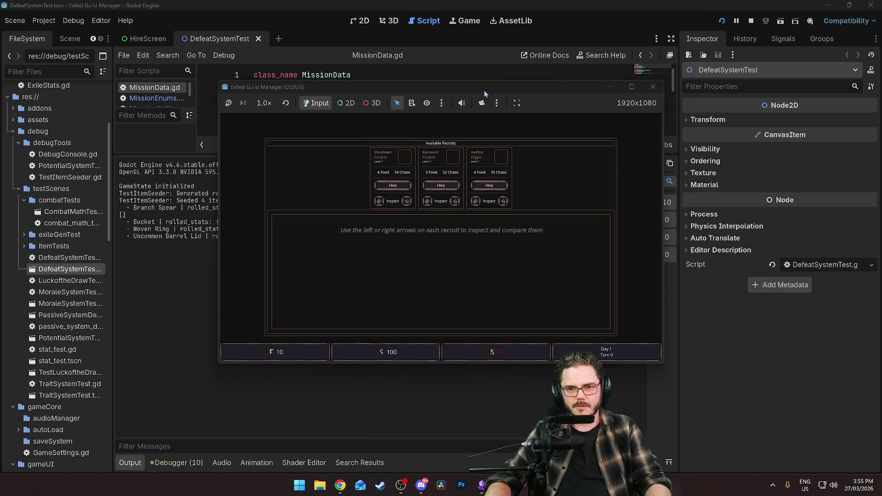
left_click(621, 81)
left_click(765, 21)
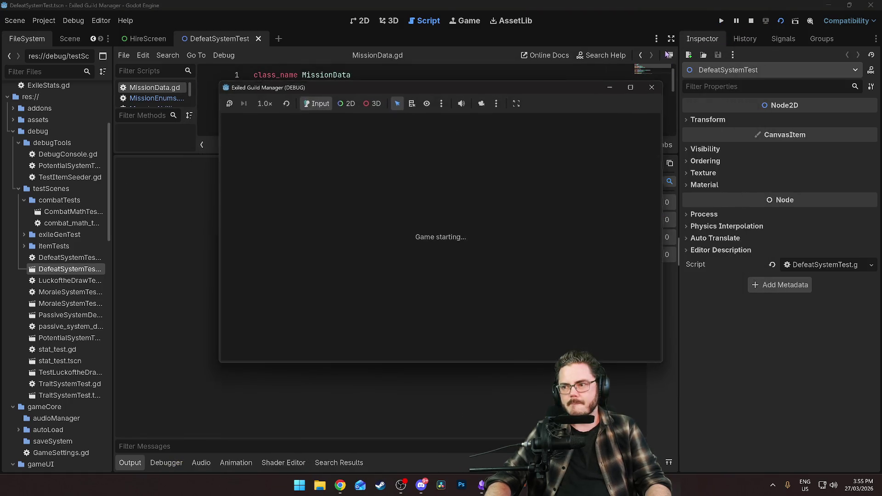
scroll(223, 224, "up", 10)
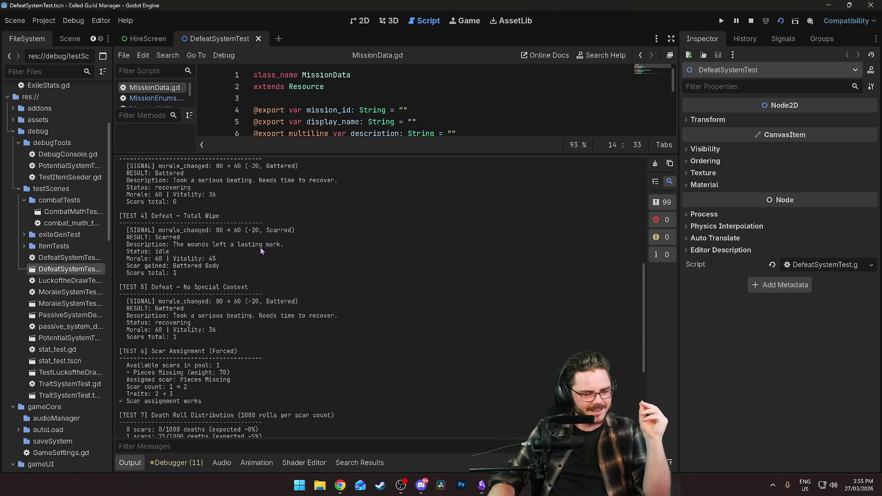
scroll(231, 310, "up", 10)
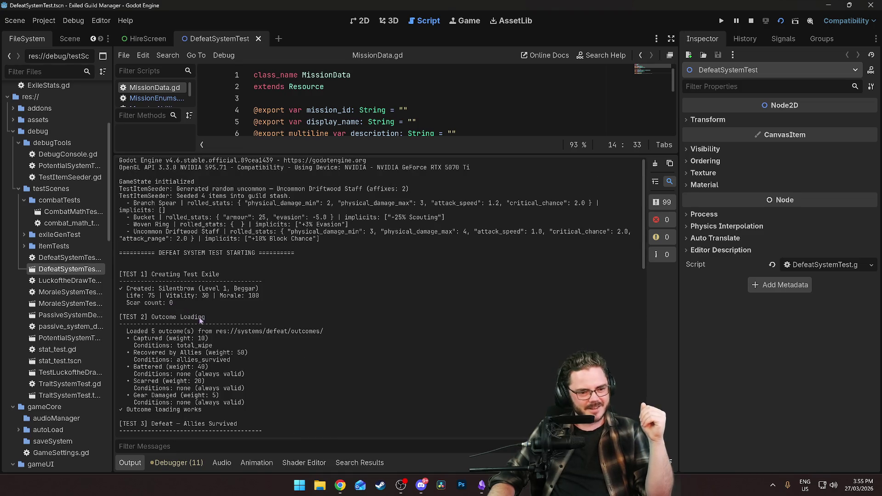
scroll(200, 321, "down", 1)
scroll(263, 343, "down", 6)
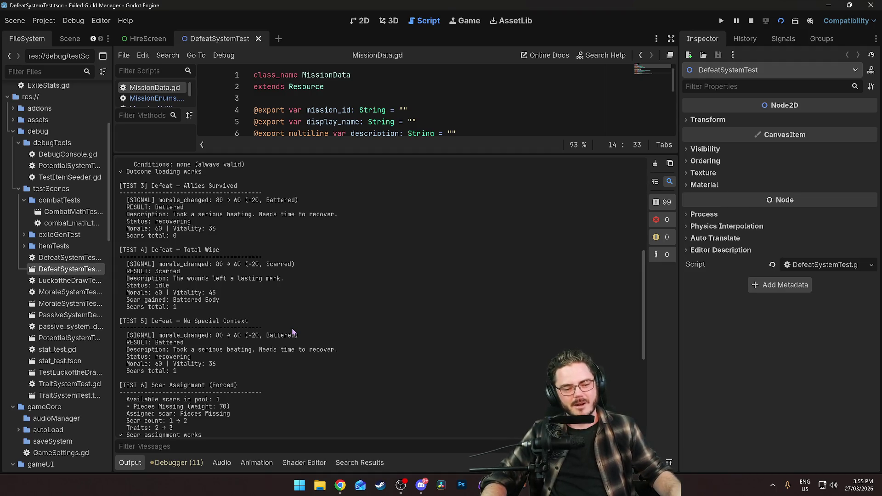
scroll(304, 315, "down", 3)
scroll(306, 309, "up", 3)
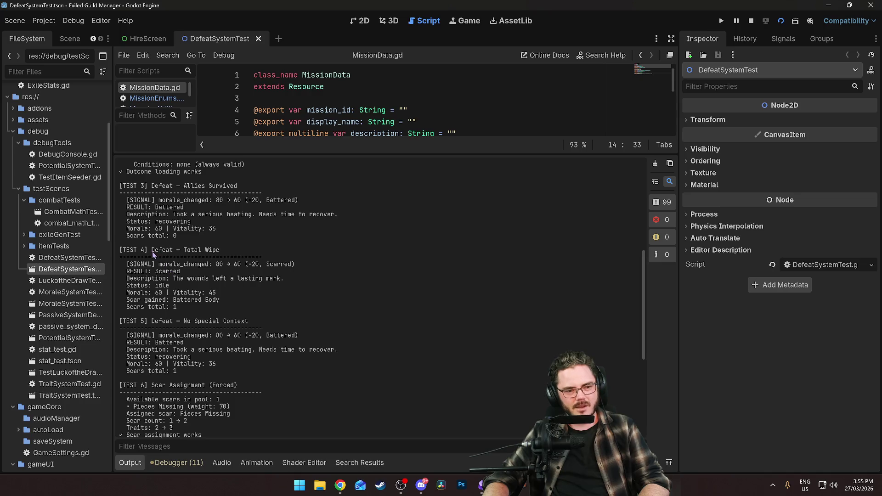
left_click_drag(158, 250, 220, 250)
left_click_drag(180, 271, 155, 272)
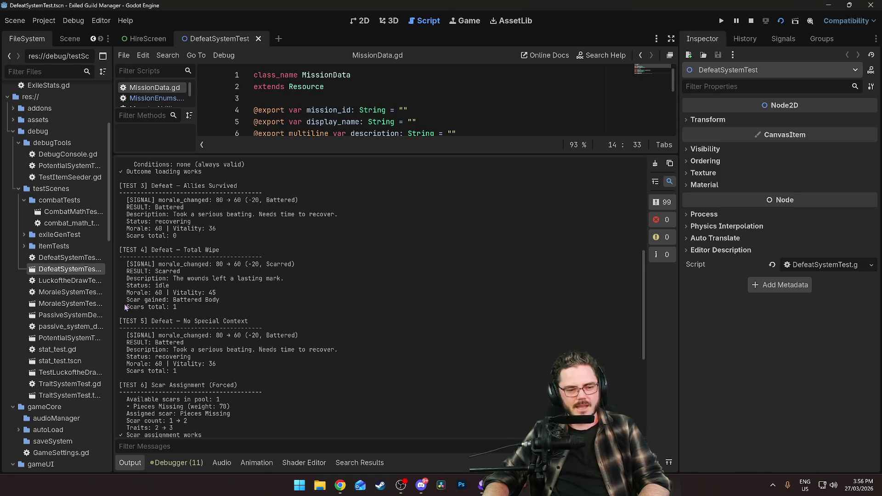
left_click_drag(178, 301, 227, 301)
left_click(277, 294)
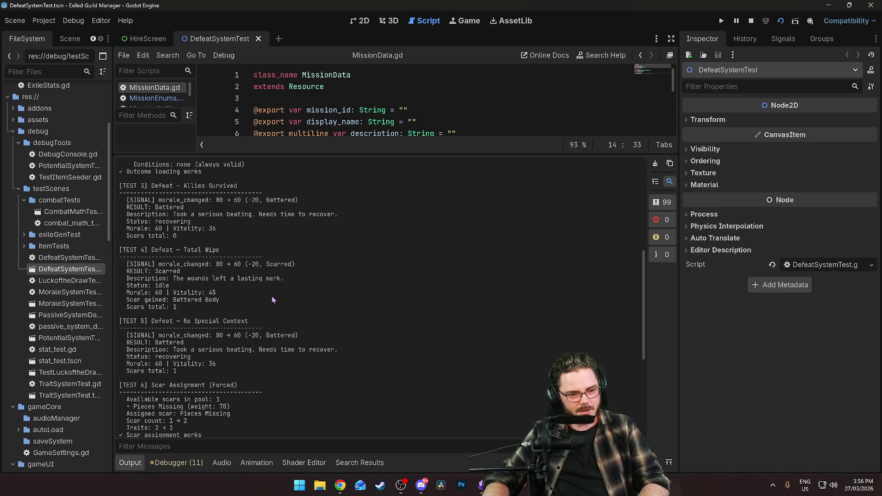
scroll(194, 306, "down", 3)
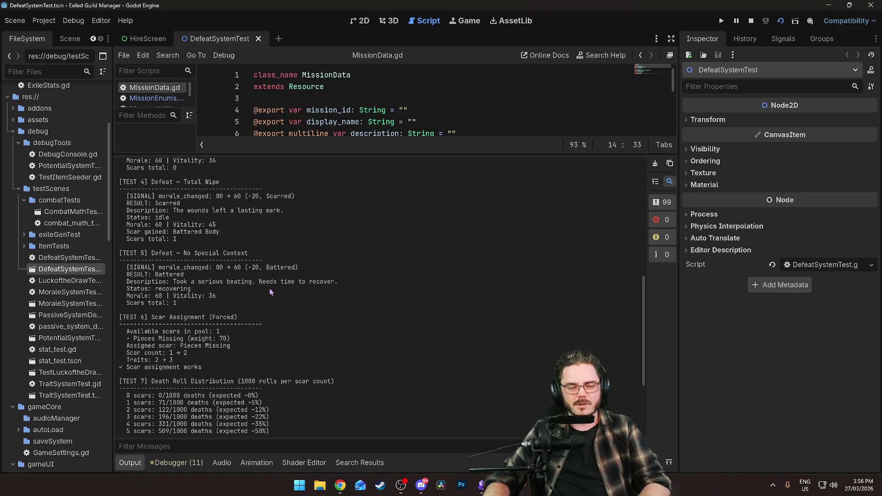
scroll(206, 238, "down", 4)
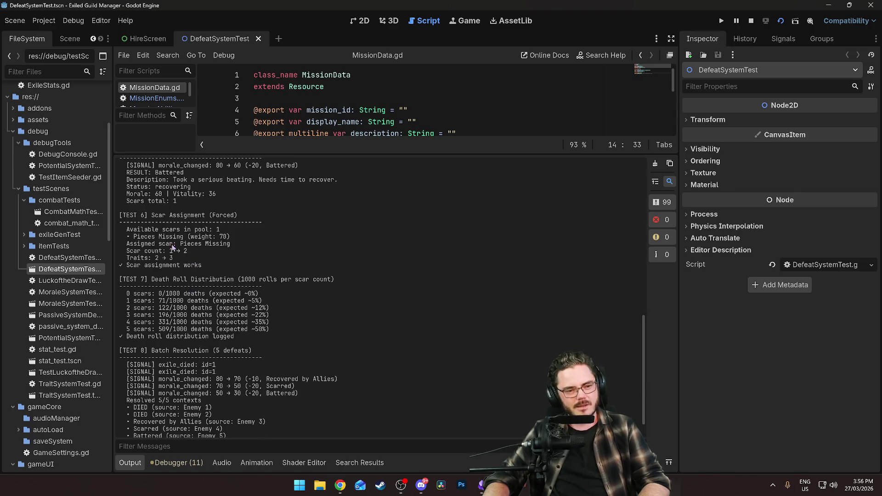
left_click_drag(148, 215, 278, 218)
left_click(308, 233)
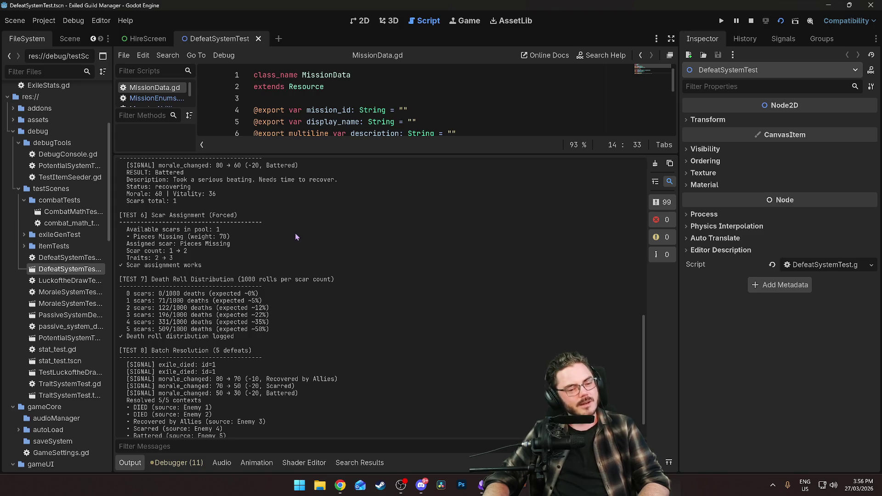
left_click_drag(179, 250, 230, 242)
left_click(259, 253)
left_click(285, 268)
scroll(278, 248, "up", 3)
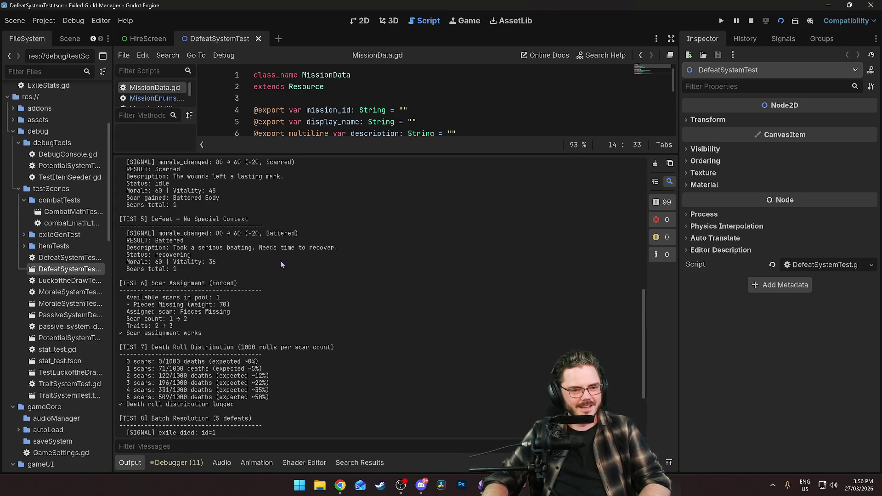
scroll(273, 260, "down", 5)
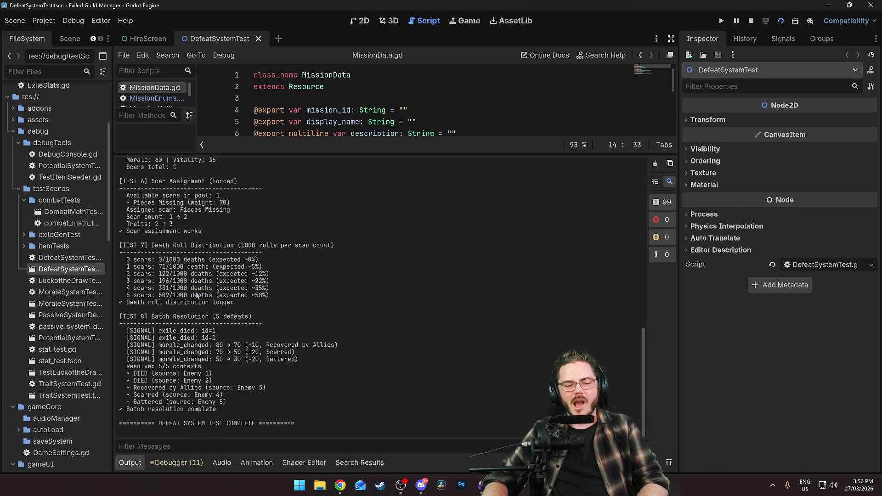
left_click_drag(271, 298, 123, 258)
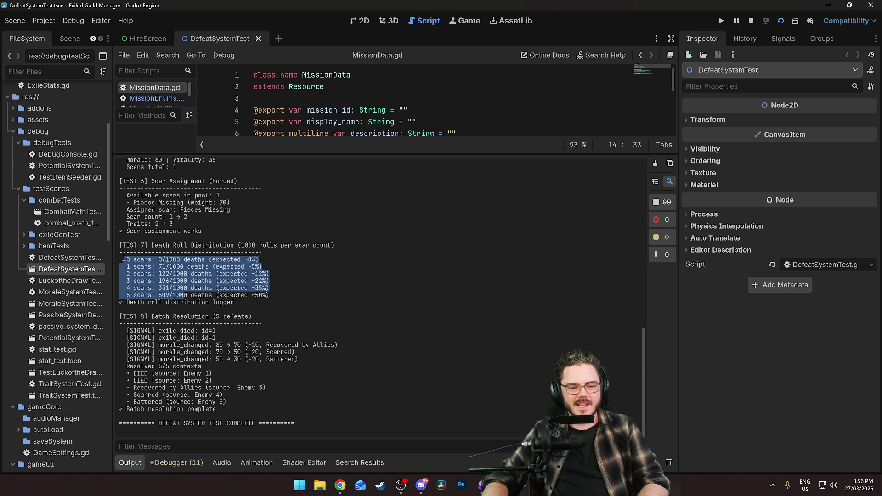
left_click(305, 288)
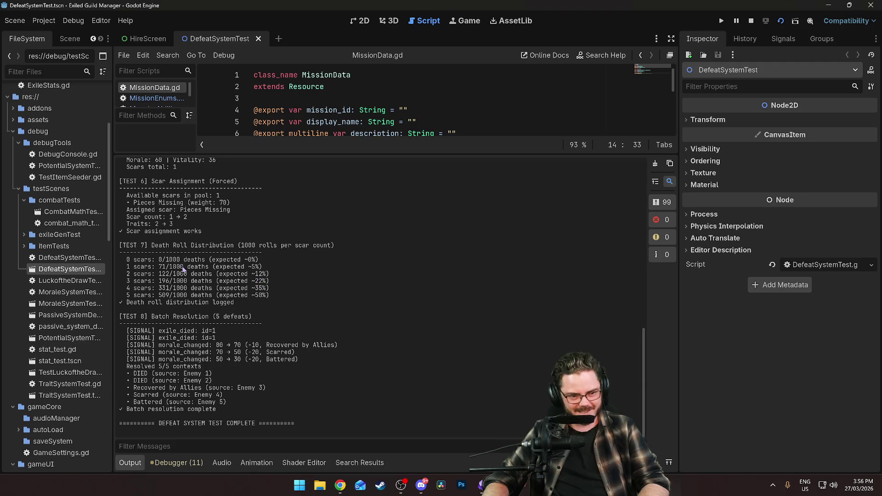
left_click_drag(122, 260, 279, 257)
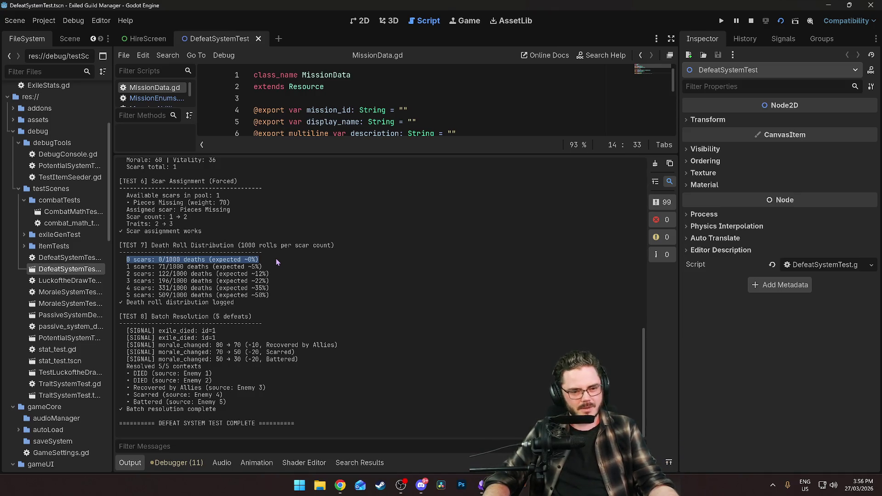
left_click_drag(119, 266, 291, 266)
triple_click(308, 264)
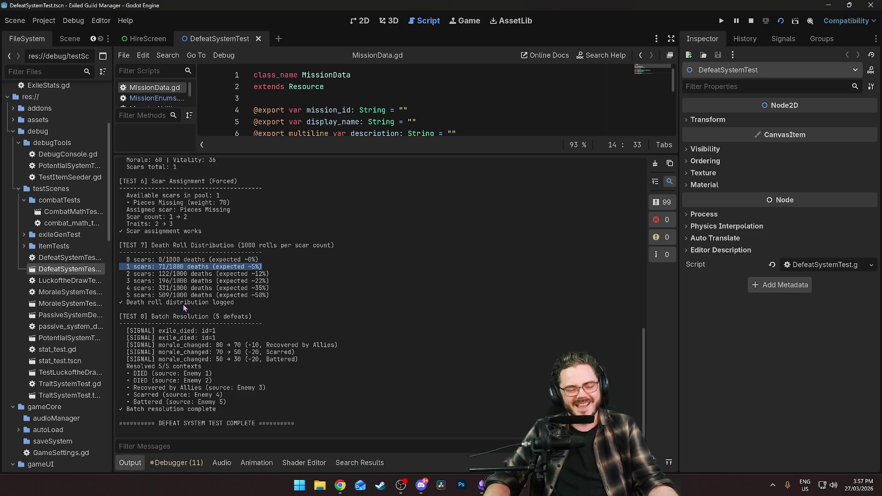
left_click(126, 278)
left_click_drag(126, 275, 275, 277)
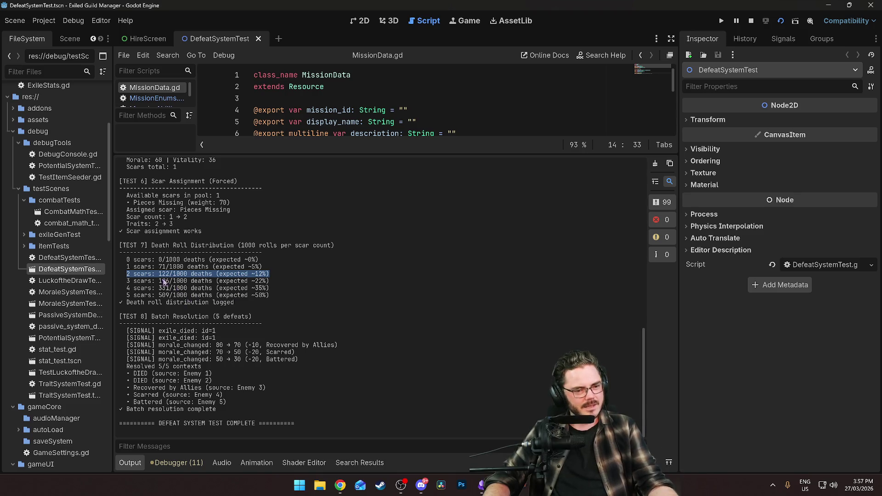
left_click_drag(159, 295, 304, 296)
left_click(304, 296)
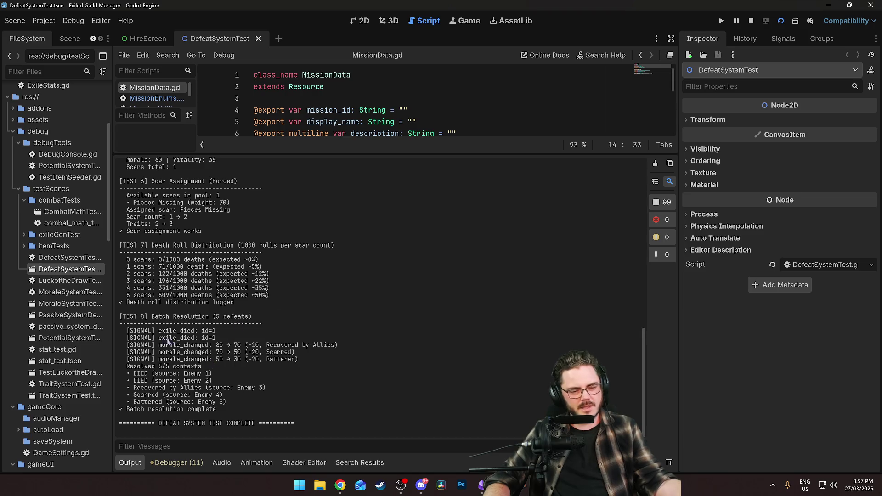
left_click_drag(120, 316, 359, 425)
left_click(365, 389)
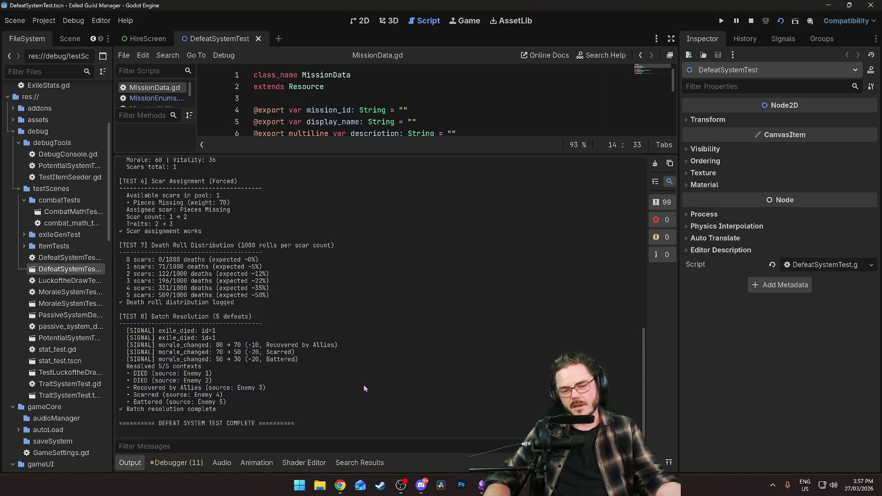
mouse_move(120, 316)
left_mouse_down()
mouse_move(306, 388)
mouse_move(298, 403)
left_mouse_up()
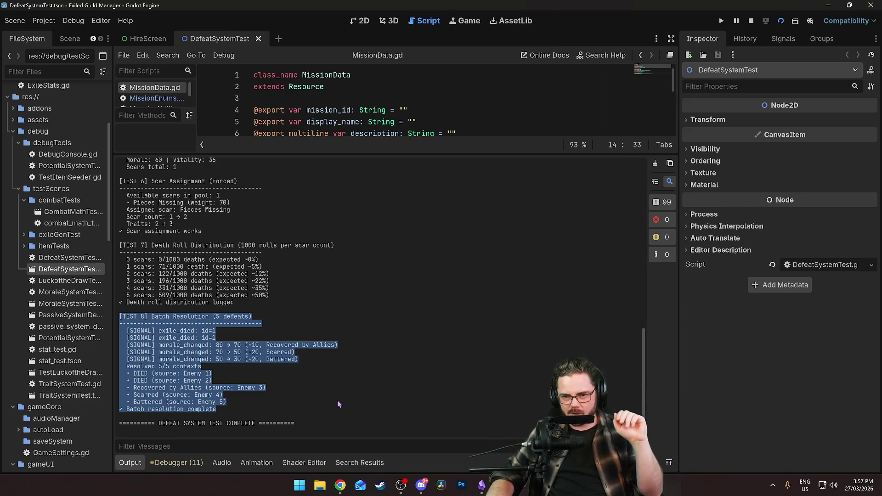
Shrink the Output panel so MissionData.gd shows in full, caret on empty line 16.
left_click(377, 370)
scroll(372, 333, "up", 5)
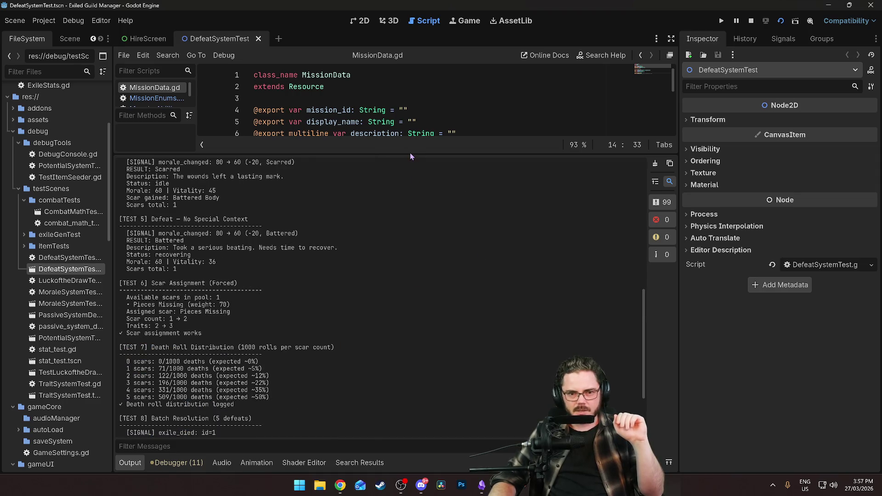
left_click_drag(411, 155, 411, 343)
left_click(721, 21)
left_click(449, 268)
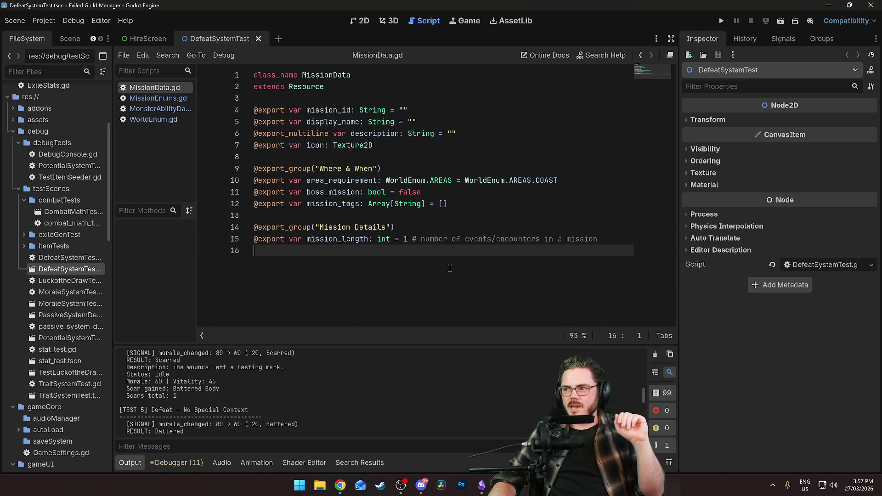